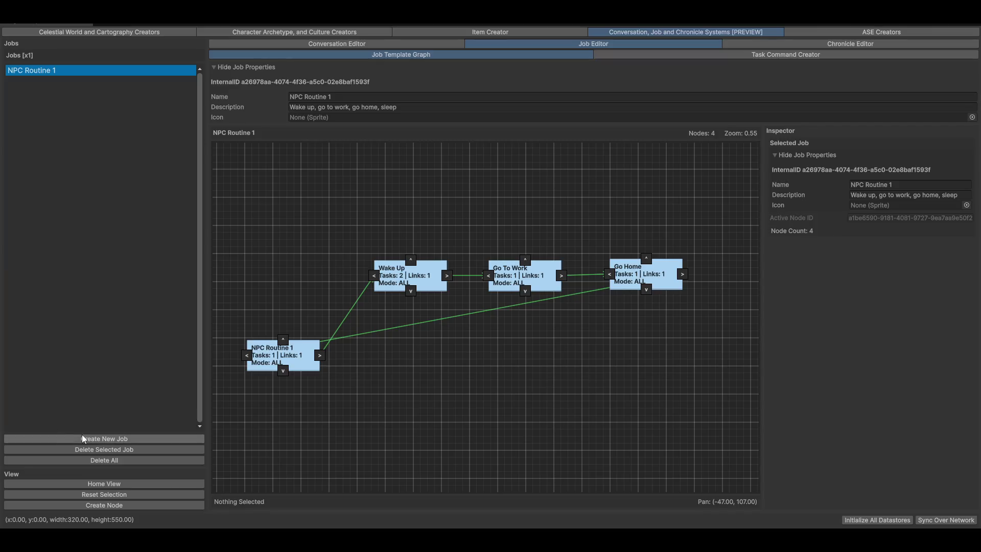
# - Create a new job alongside NPC Routine 1 and name it 'Deliver the Goods'
pyautogui.click(68, 438)
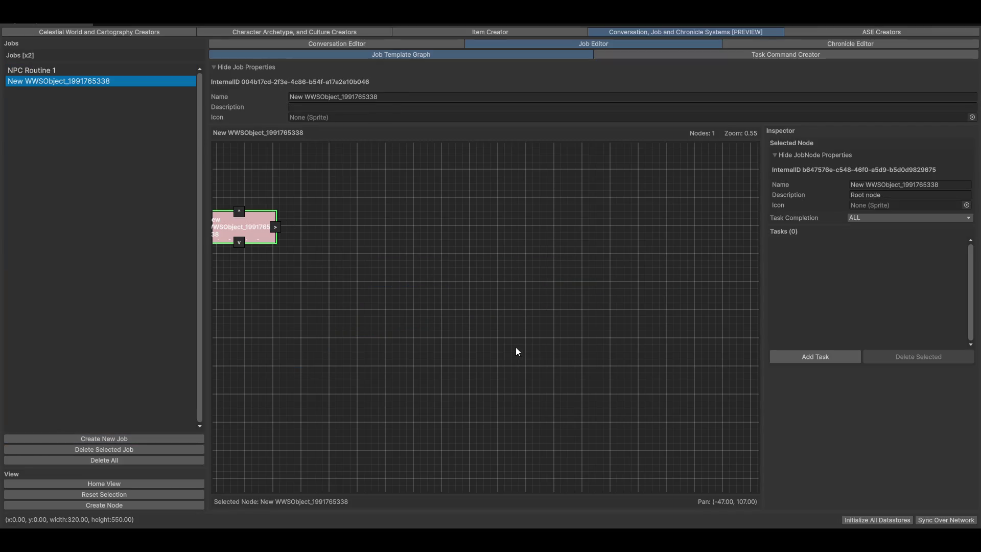
pyautogui.click(420, 97)
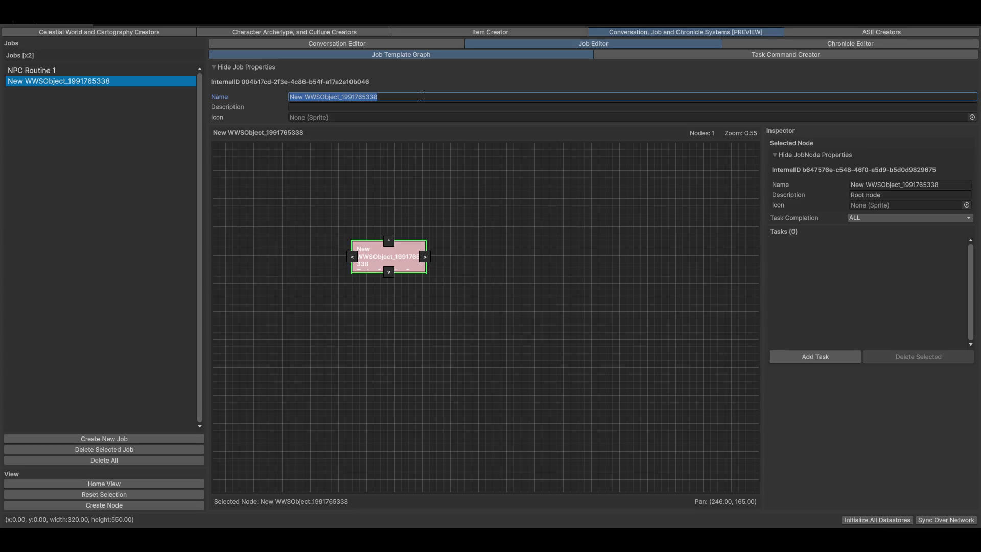
pyautogui.write('Deliver the Goods')
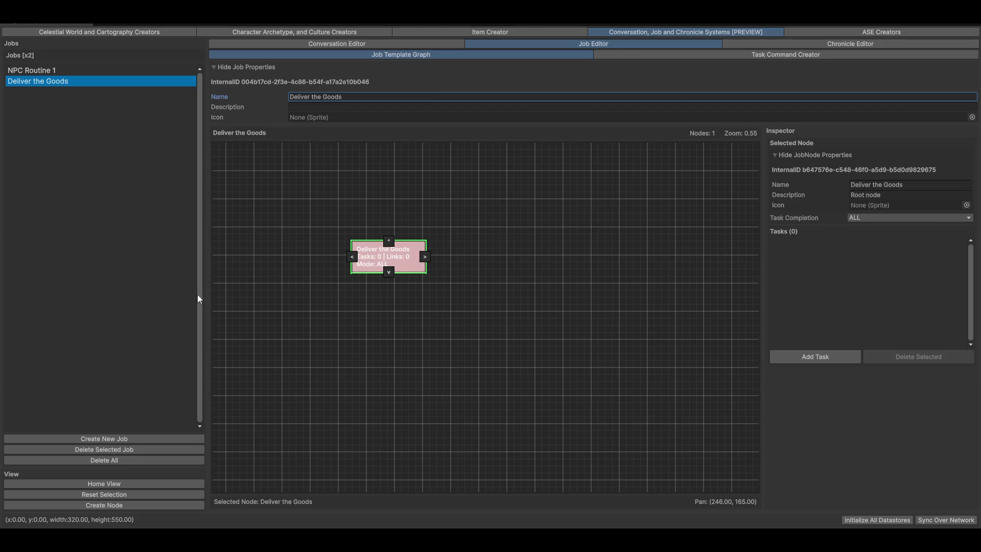
# - Add a New Job Node to the graph beside Deliver the Goods
pyautogui.moveTo(395, 263); pyautogui.dragTo(371, 271)
pyautogui.rightClick(494, 257)
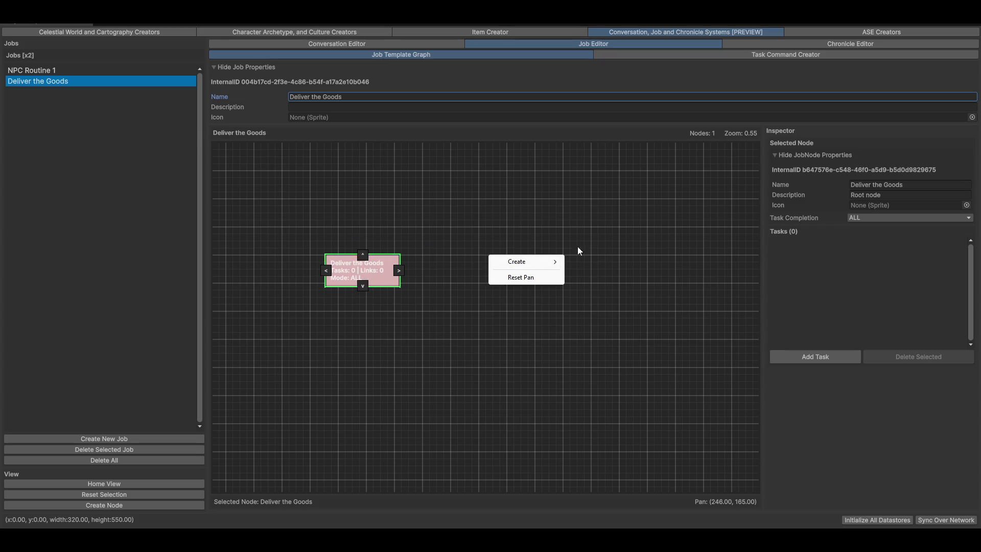
pyautogui.moveTo(516, 261)
pyautogui.click(587, 261)
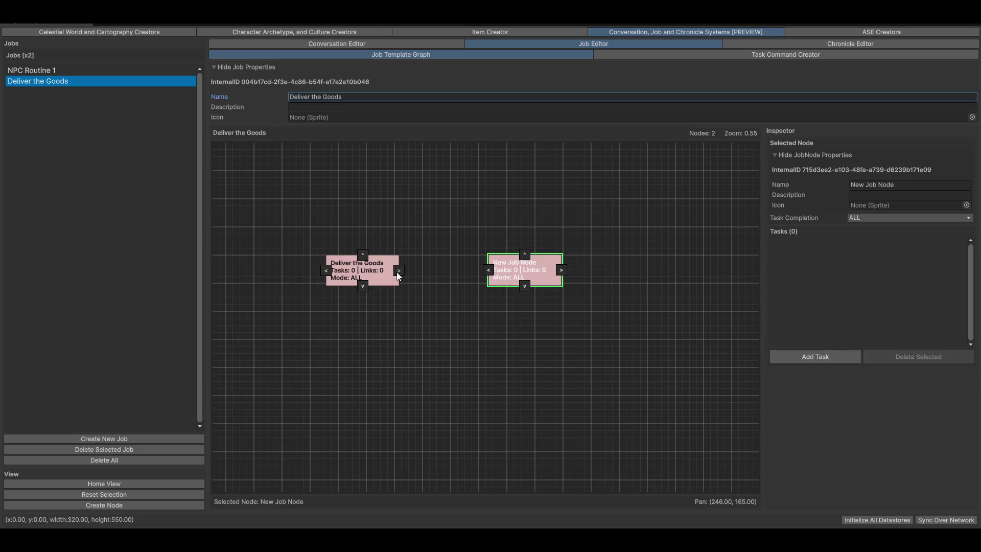
# - Link the Deliver the Goods node to the New Job Node
pyautogui.click(399, 270)
pyautogui.click(489, 269)
pyautogui.click(401, 270)
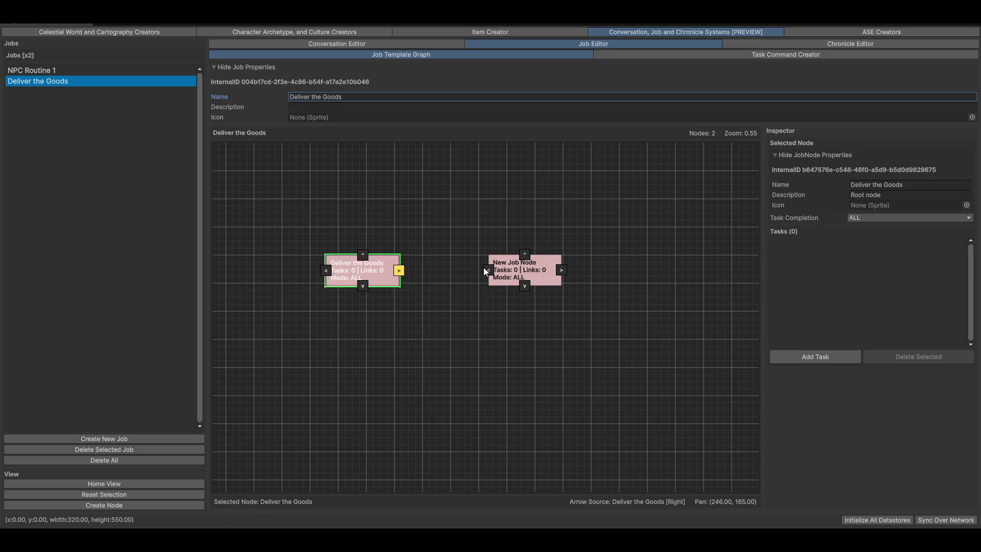
pyautogui.click(487, 270)
pyautogui.click(431, 268)
pyautogui.click(437, 271)
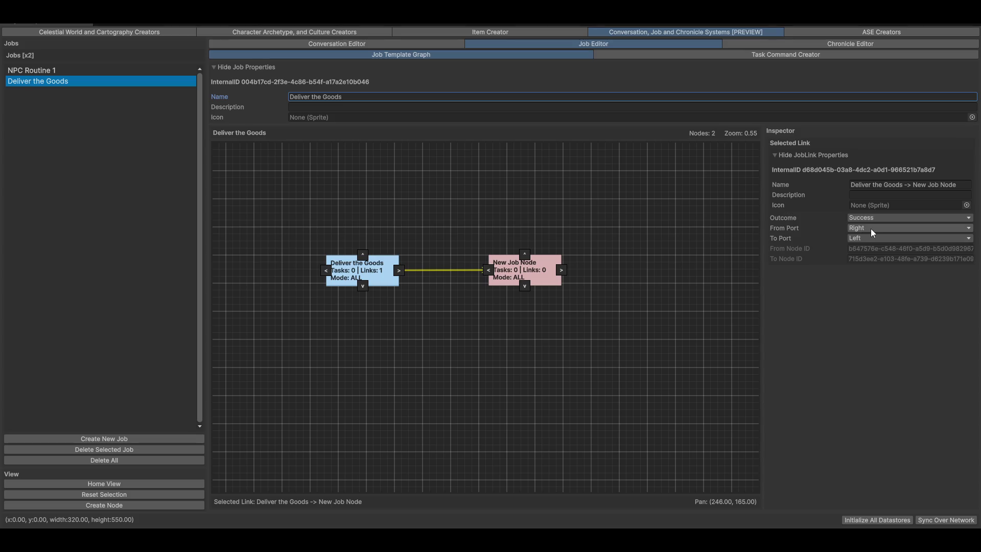
# - Try the link outcomes Failure and Alternate, then set it back to Success
pyautogui.click(899, 217)
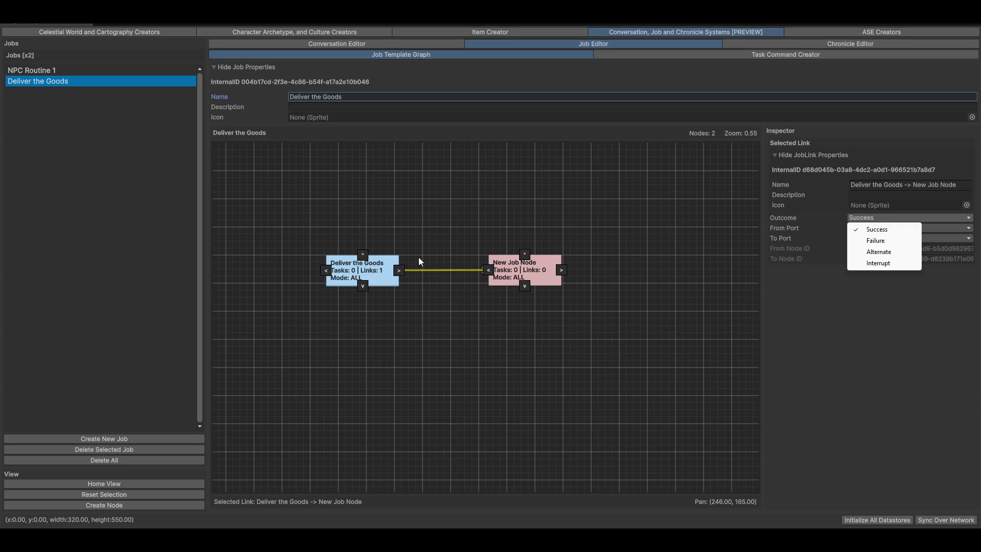
pyautogui.click(875, 240)
pyautogui.click(549, 387)
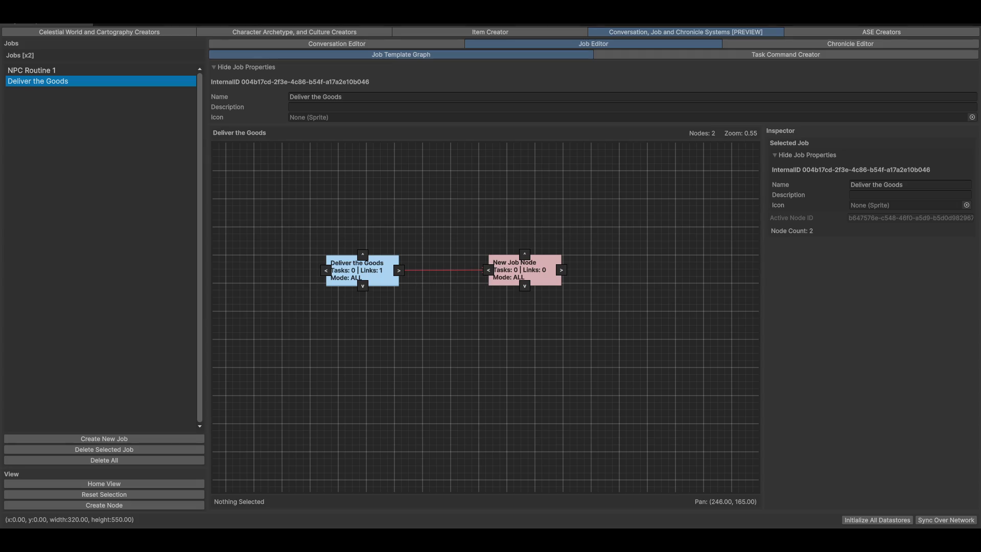
pyautogui.click(456, 271)
pyautogui.click(873, 218)
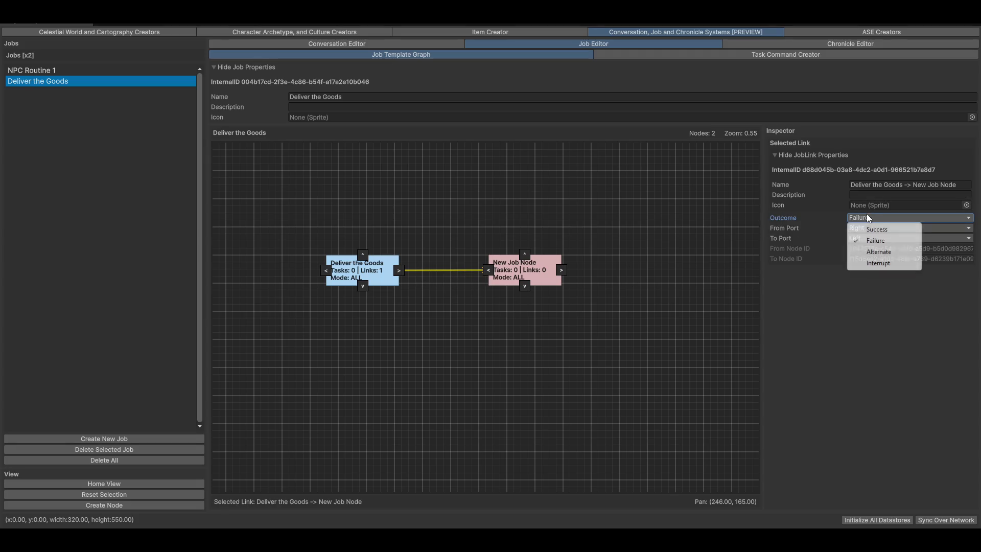
pyautogui.click(879, 251)
pyautogui.click(576, 452)
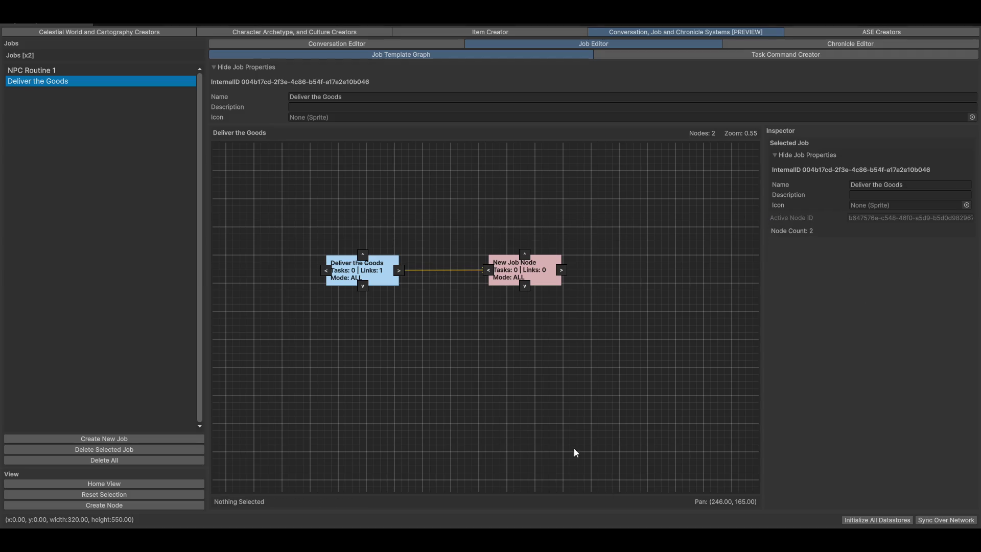
pyautogui.click(456, 271)
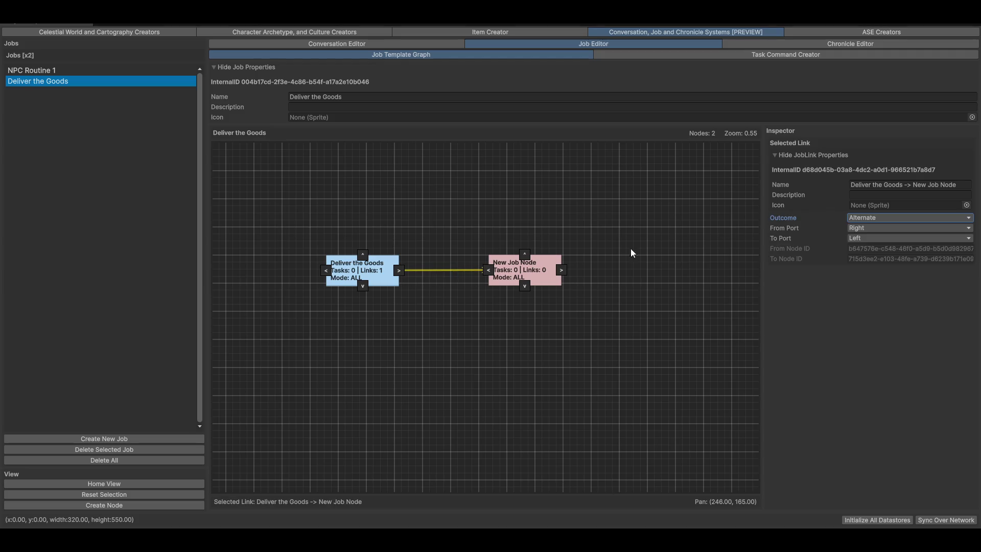
pyautogui.click(875, 218)
pyautogui.click(876, 229)
pyautogui.click(424, 339)
pyautogui.moveTo(424, 339); pyautogui.dragTo(458, 444)
# - Add a job node above the first one and link Deliver the Goods to it
pyautogui.rightClick(515, 252)
pyautogui.moveTo(552, 265)
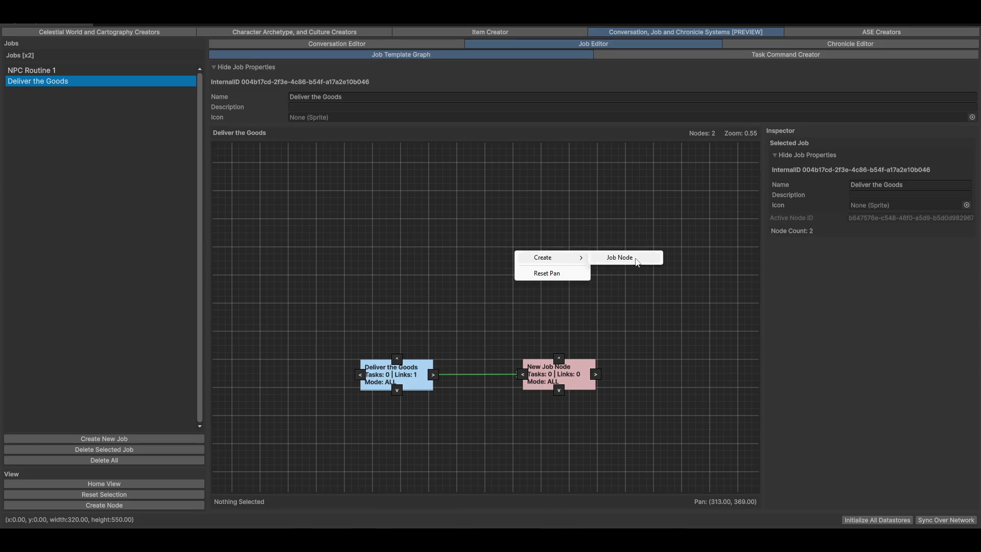
pyautogui.click(615, 258)
pyautogui.moveTo(577, 286); pyautogui.dragTo(562, 297)
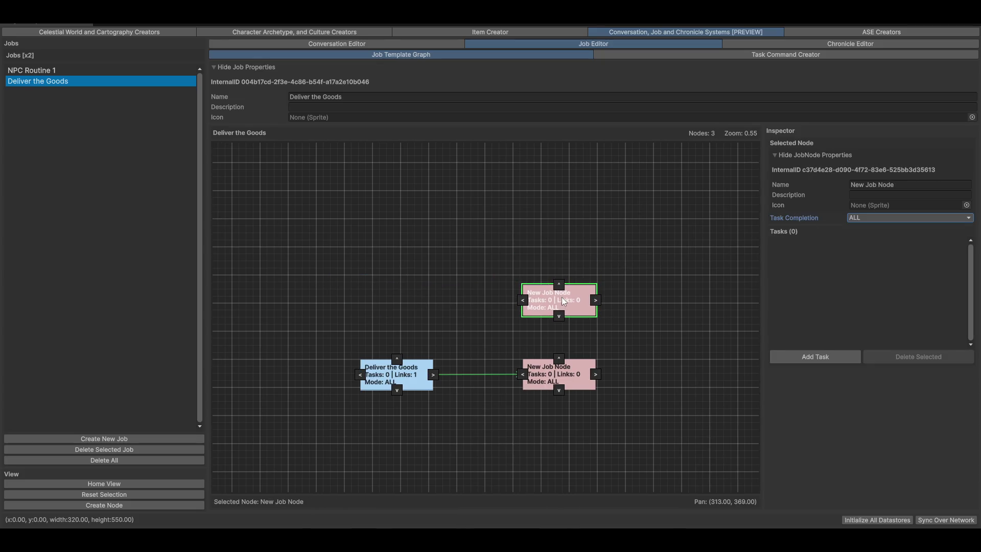
pyautogui.click(434, 375)
pyautogui.click(521, 301)
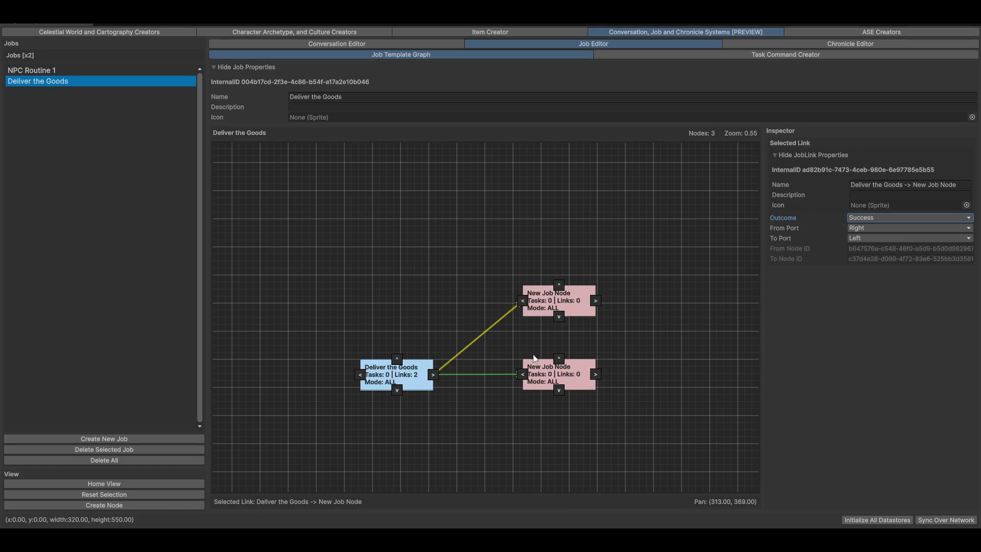
pyautogui.moveTo(527, 441); pyautogui.dragTo(482, 430)
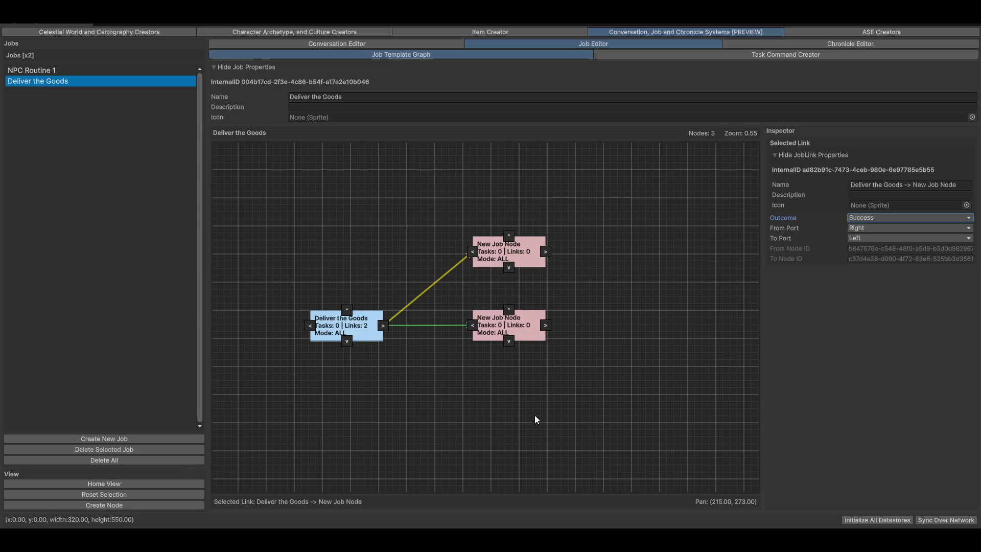
# - Add a fourth job node below and link Deliver the Goods to it
pyautogui.rightClick(559, 429)
pyautogui.moveTo(587, 438)
pyautogui.click(661, 439)
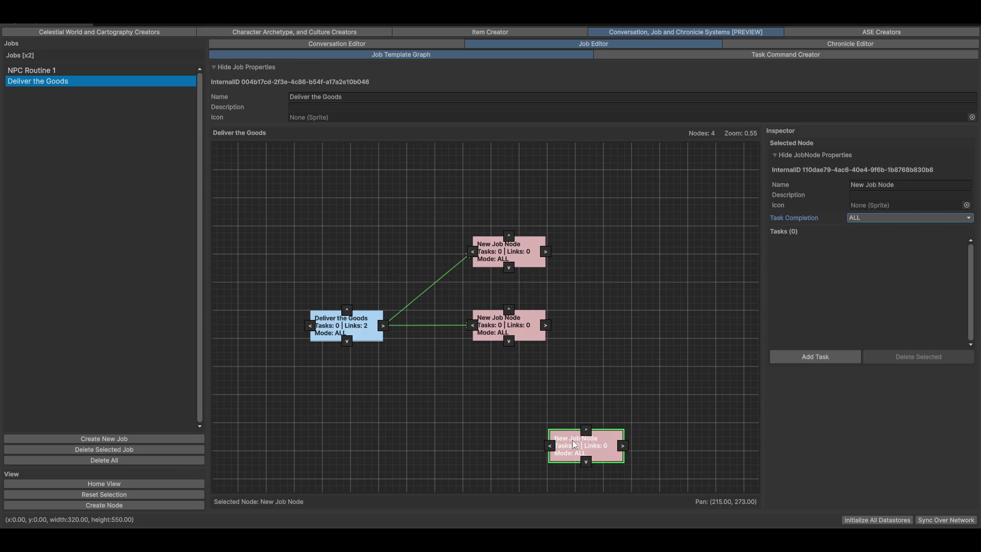
pyautogui.moveTo(572, 436); pyautogui.dragTo(493, 400)
pyautogui.moveTo(383, 326)
pyautogui.mouseDown()
pyautogui.moveTo(467, 401)
pyautogui.moveTo(515, 398)
pyautogui.mouseUp()
pyautogui.click(514, 408)
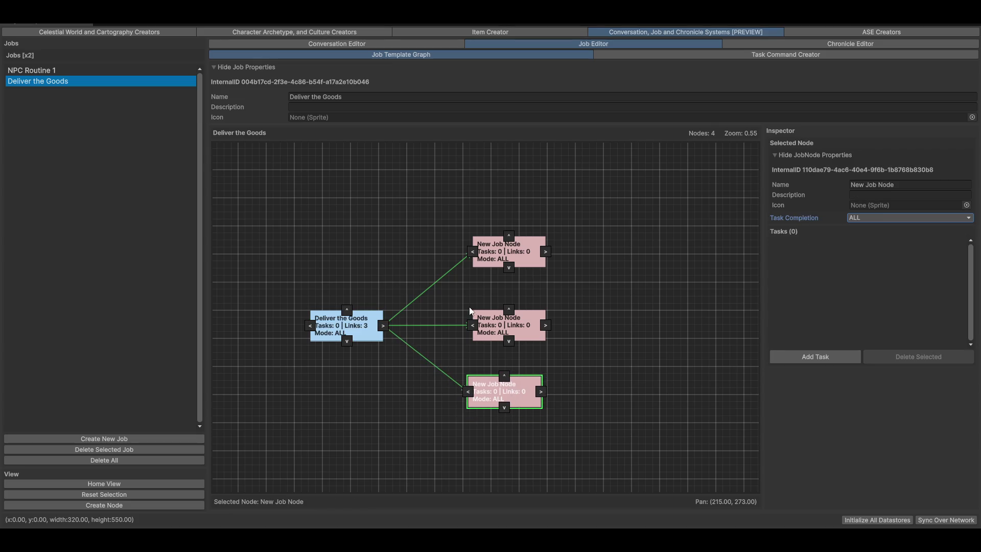
# - Set the top link outcome to Failure, the bottom to Interrupt, and add Task 1
pyautogui.click(525, 325)
pyautogui.click(447, 325)
pyautogui.click(437, 284)
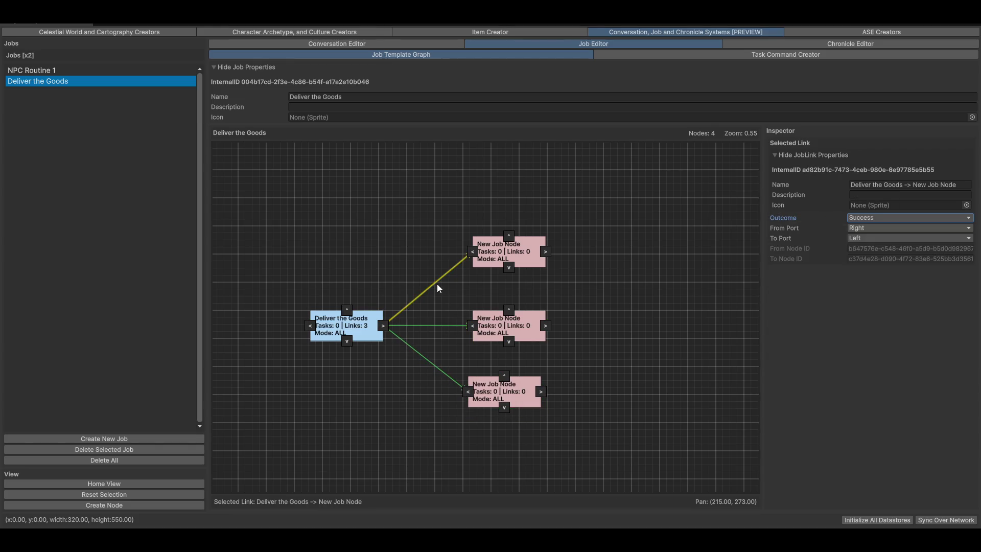
pyautogui.click(886, 219)
pyautogui.click(879, 240)
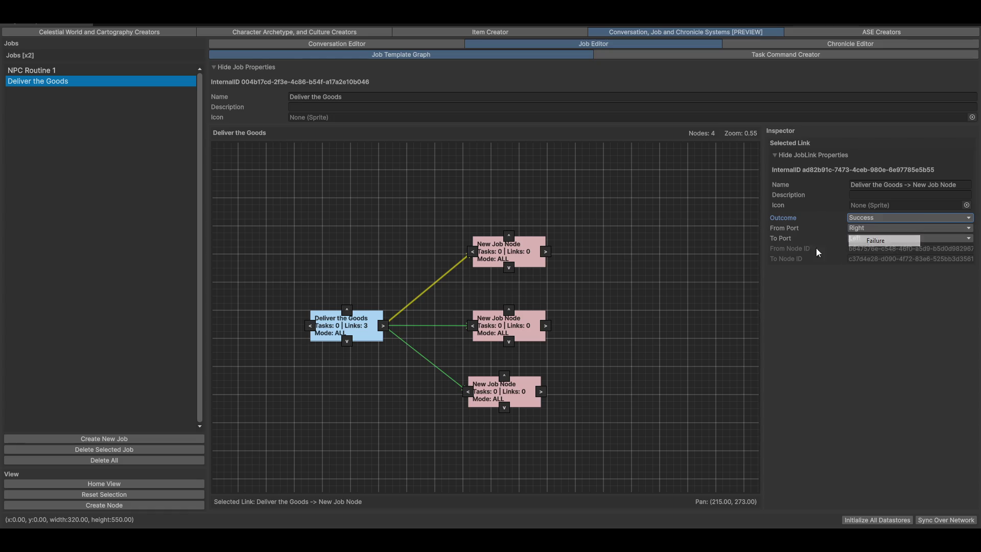
pyautogui.click(439, 370)
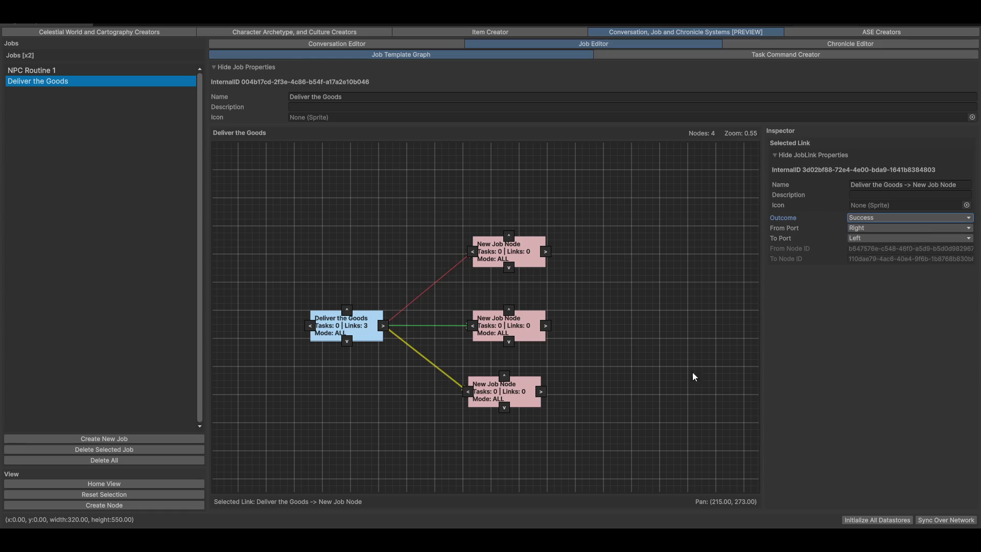
pyautogui.click(886, 218)
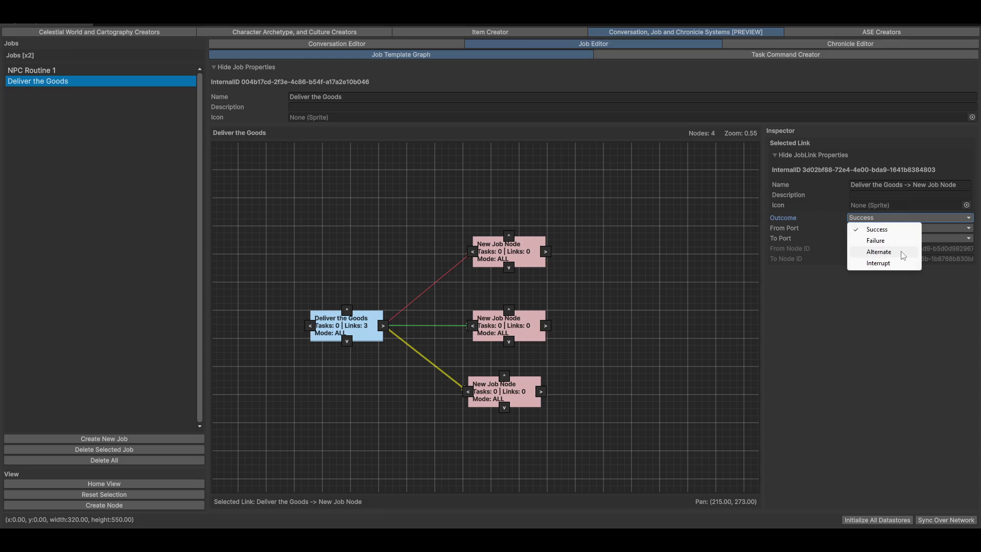
pyautogui.click(899, 264)
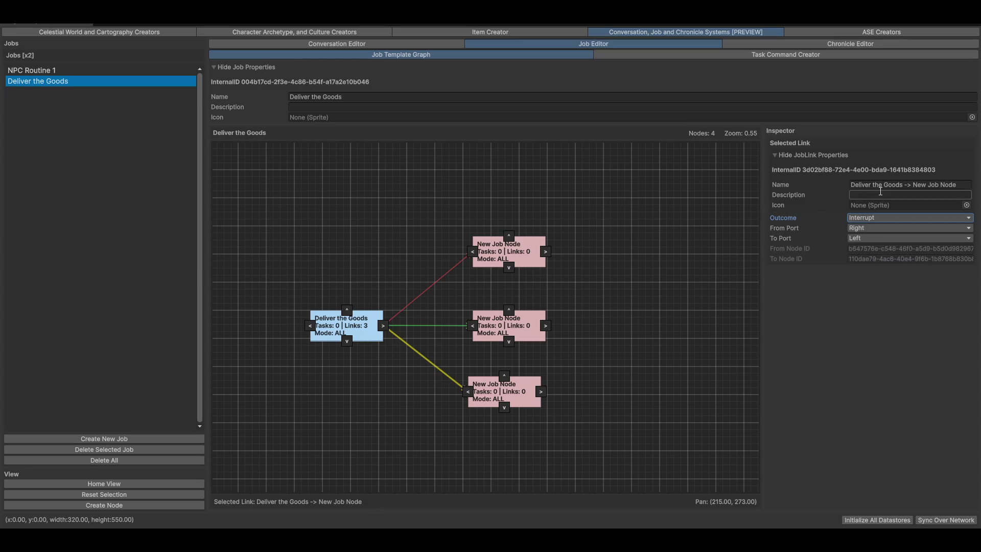
pyautogui.click(639, 327)
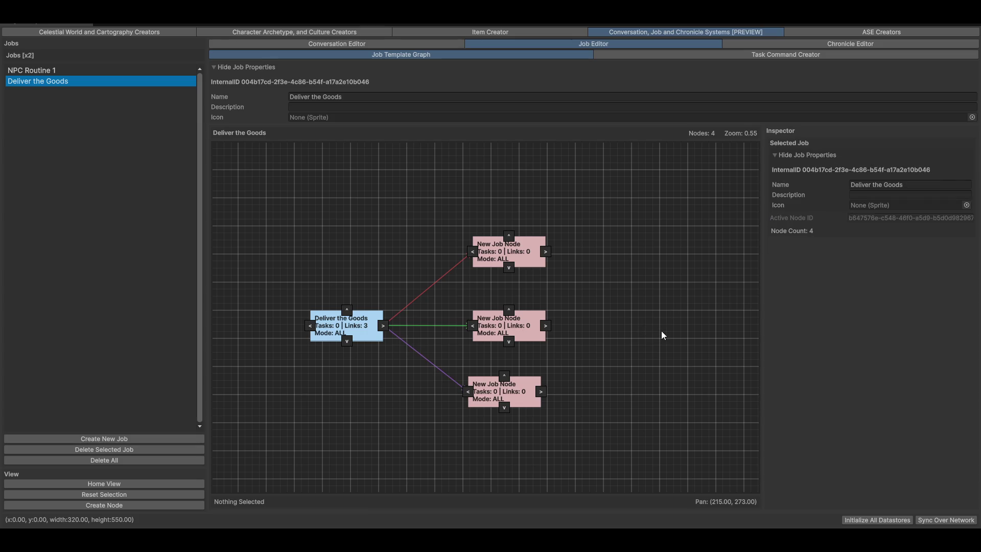
pyautogui.moveTo(341, 337)
pyautogui.mouseDown()
pyautogui.moveTo(304, 327)
pyautogui.moveTo(330, 344)
pyautogui.moveTo(339, 329)
pyautogui.mouseUp()
pyautogui.click(786, 361)
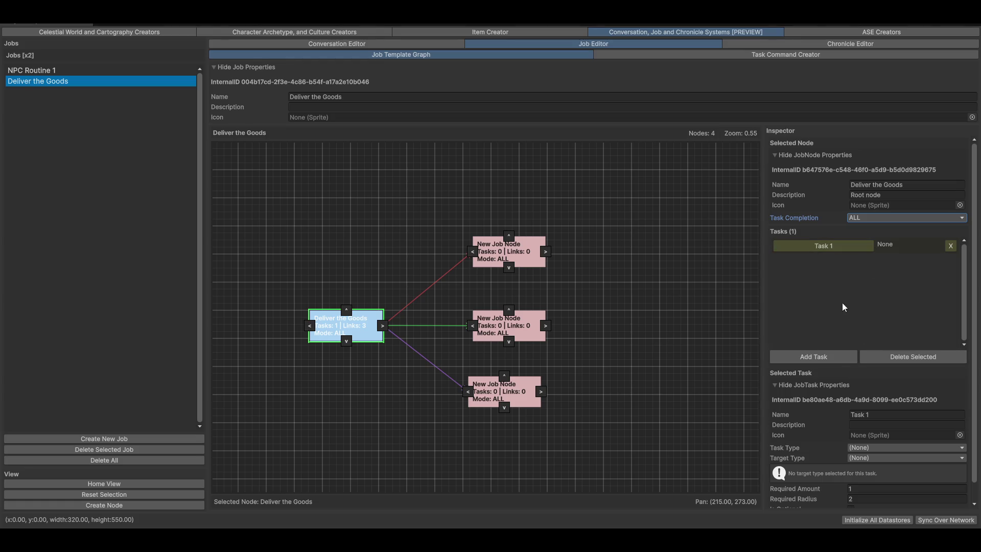
# - Rename the root node's task to 'Pick up the goods'
pyautogui.click(889, 425)
pyautogui.click(899, 415)
pyautogui.write('Pick up the goods')
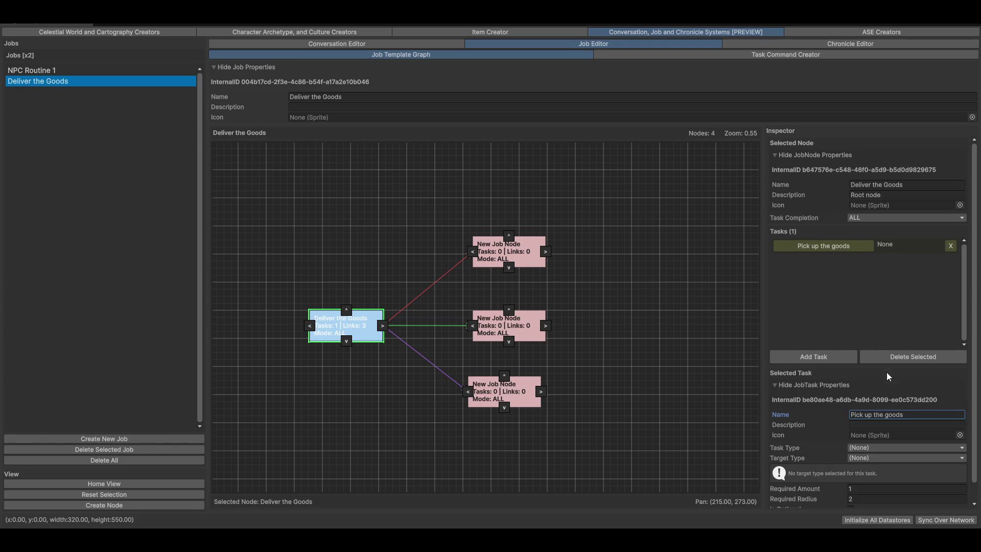
# - Make it a Get Item task with Get Scene Item target and browse the items list
pyautogui.scroll(-1, 844, 415)
pyautogui.click(875, 449)
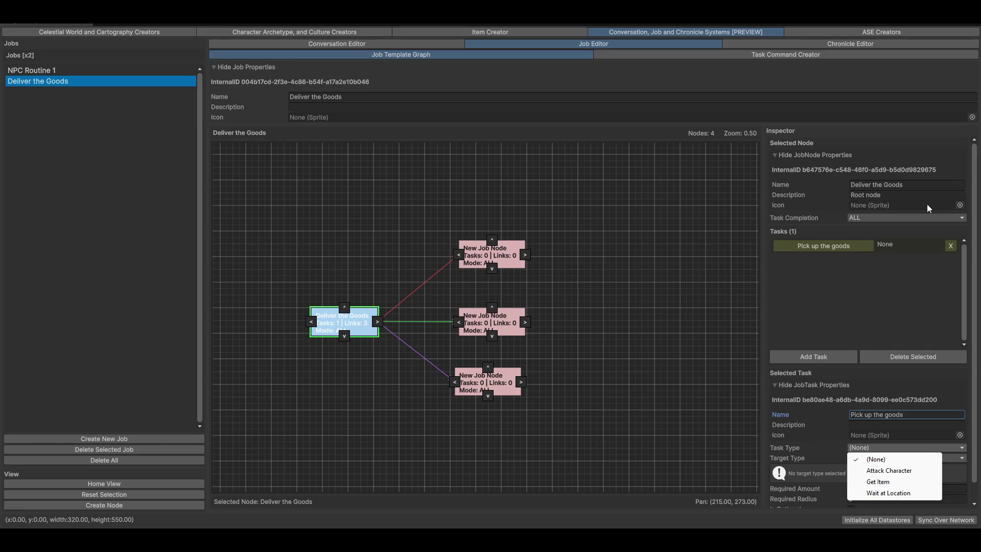
pyautogui.click(878, 482)
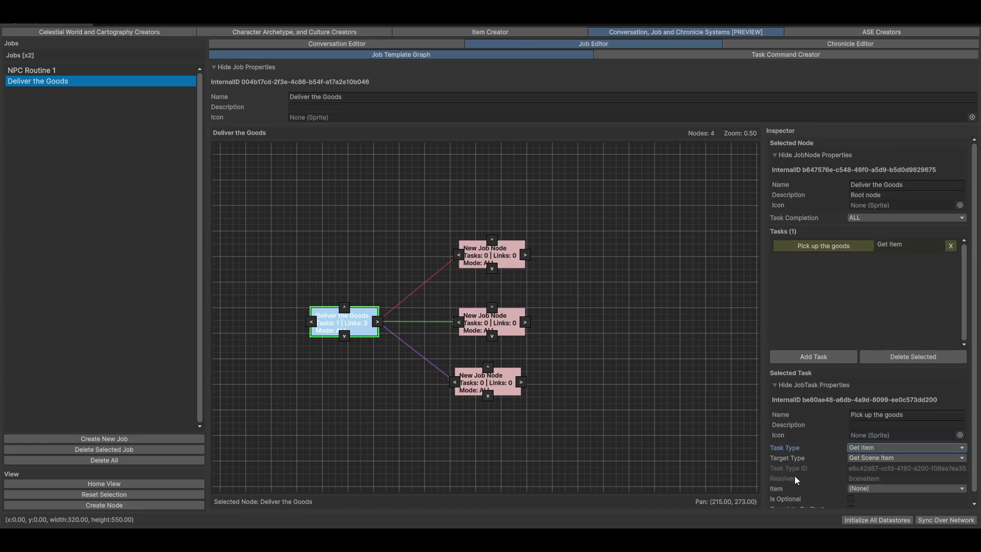
pyautogui.click(895, 458)
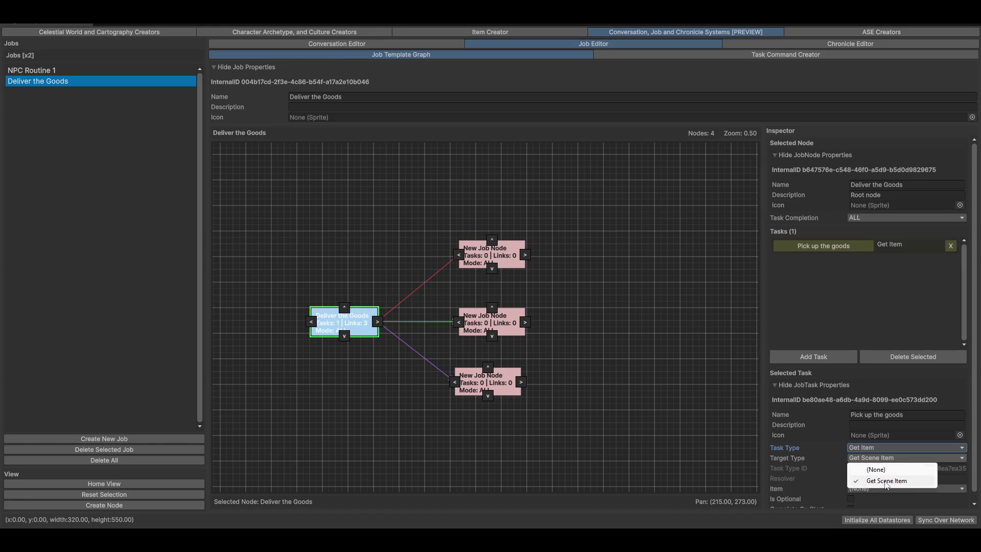
pyautogui.click(899, 481)
pyautogui.click(877, 489)
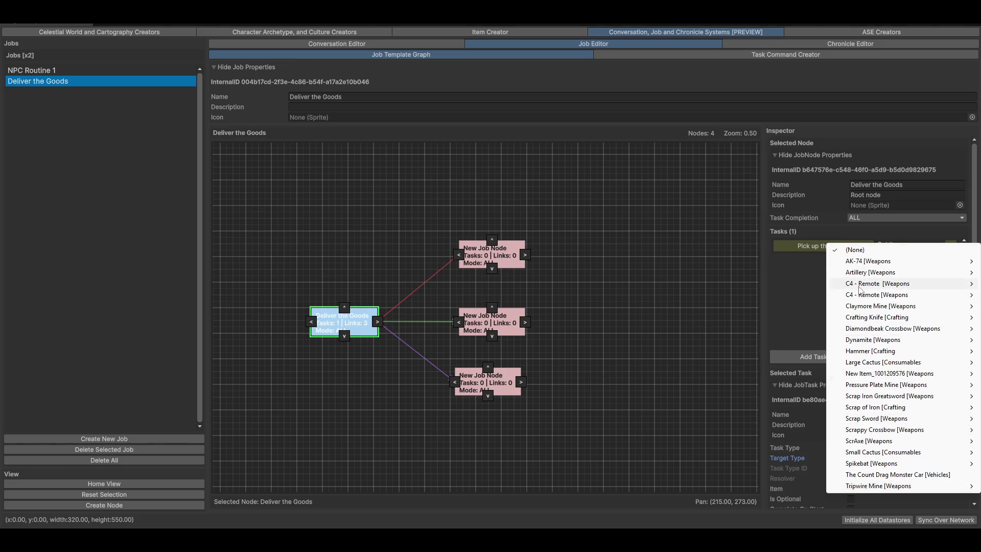
pyautogui.moveTo(868, 285)
pyautogui.moveTo(794, 284)
pyautogui.click(477, 32)
# - Open the Item Creator and browse the item type categories without changing them
pyautogui.click(477, 32)
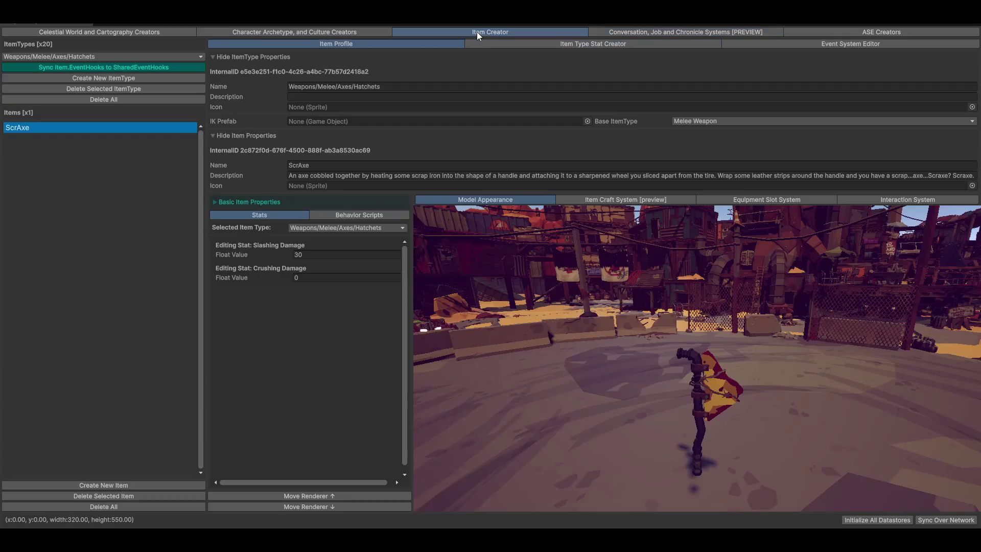
pyautogui.click(78, 55)
pyautogui.moveTo(60, 72)
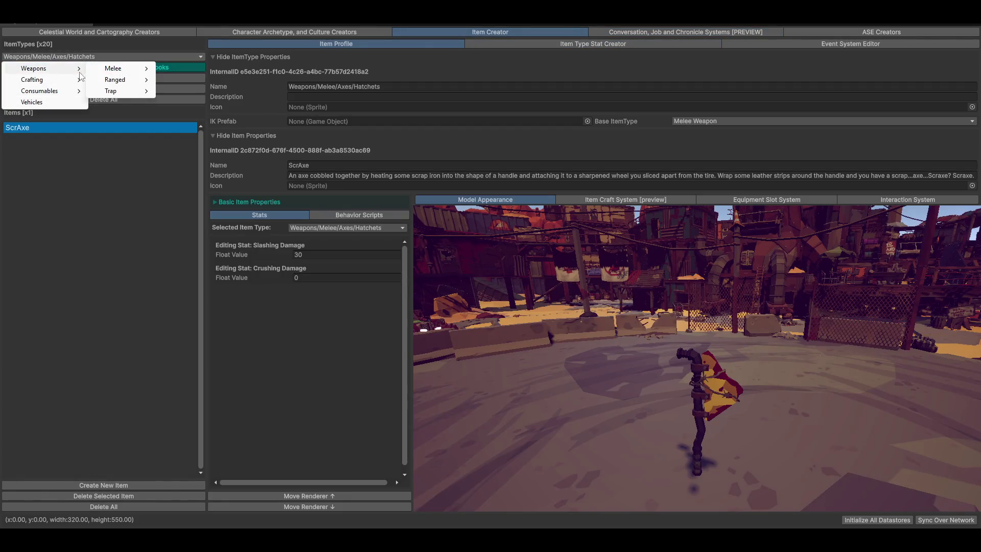
pyautogui.moveTo(107, 72)
pyautogui.moveTo(189, 72)
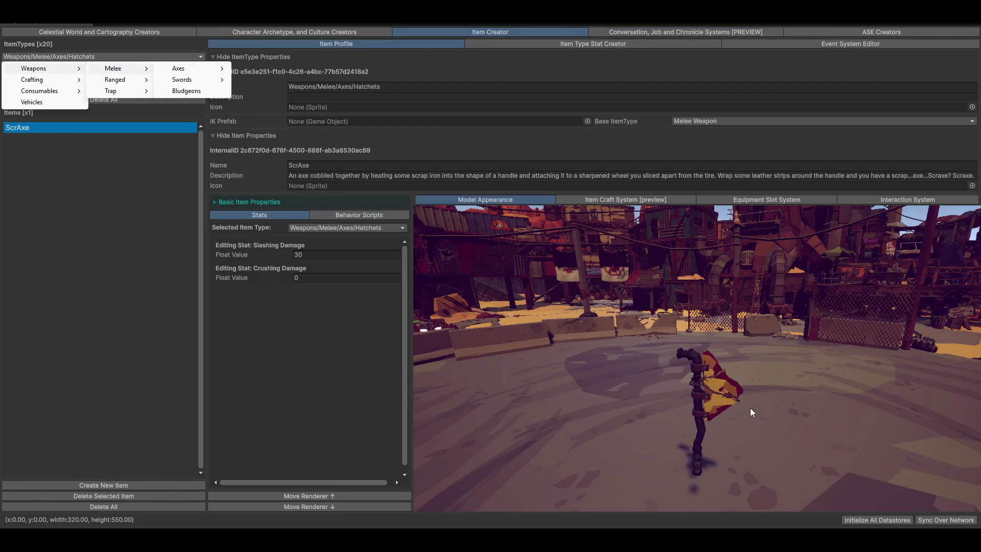
pyautogui.click(749, 408)
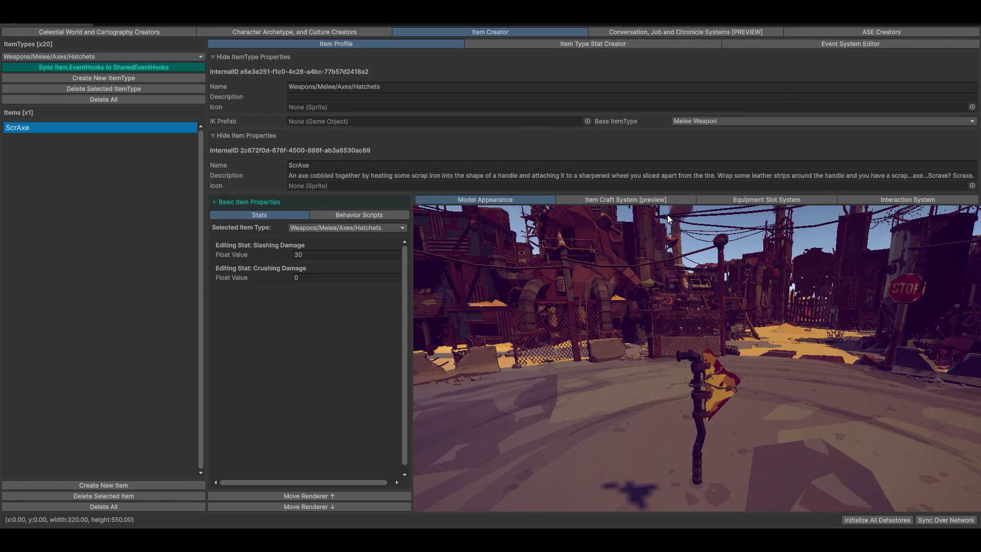
# - Switch to Consumables/Food, show Small then Large Cactus, and orbit its model preview
pyautogui.click(97, 57)
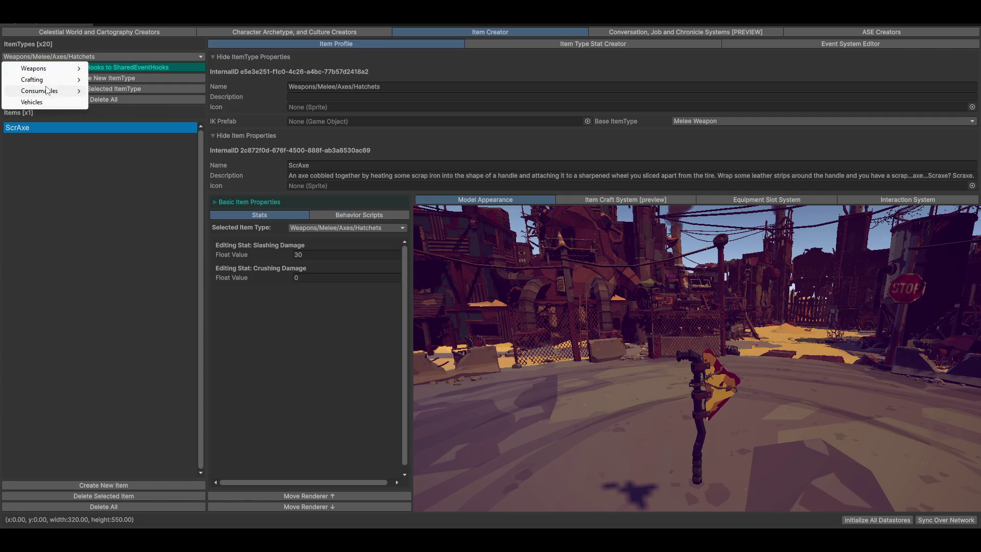
pyautogui.click(117, 91)
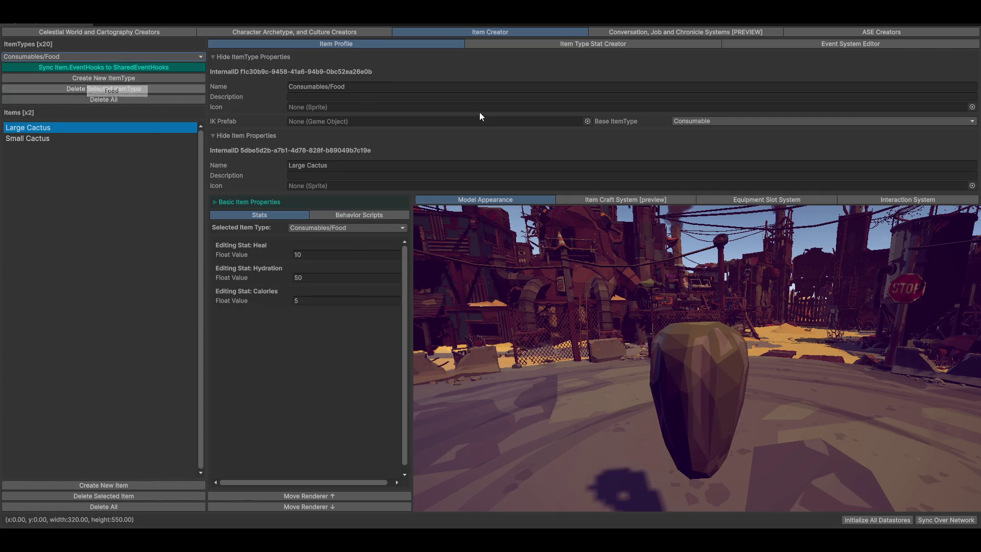
pyautogui.click(24, 137)
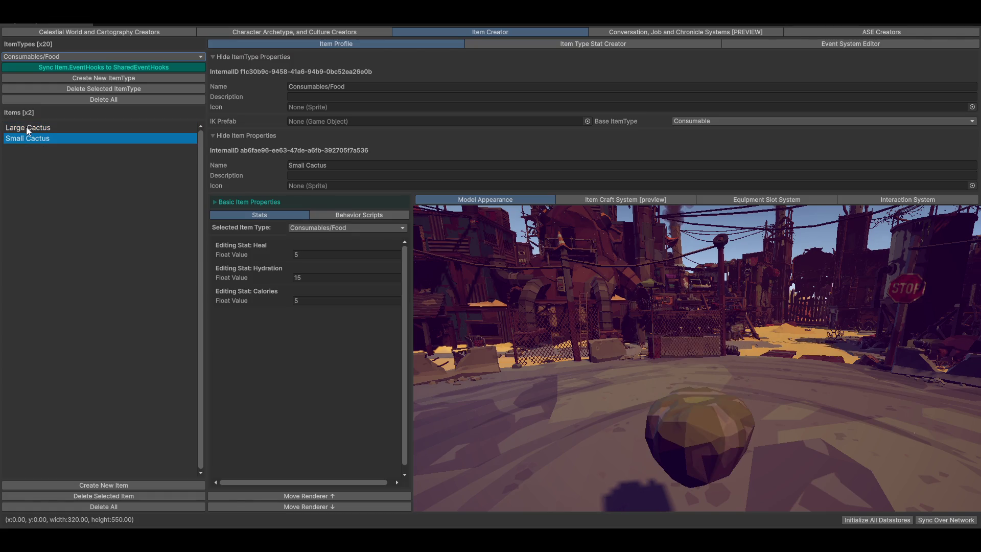
pyautogui.click(35, 126)
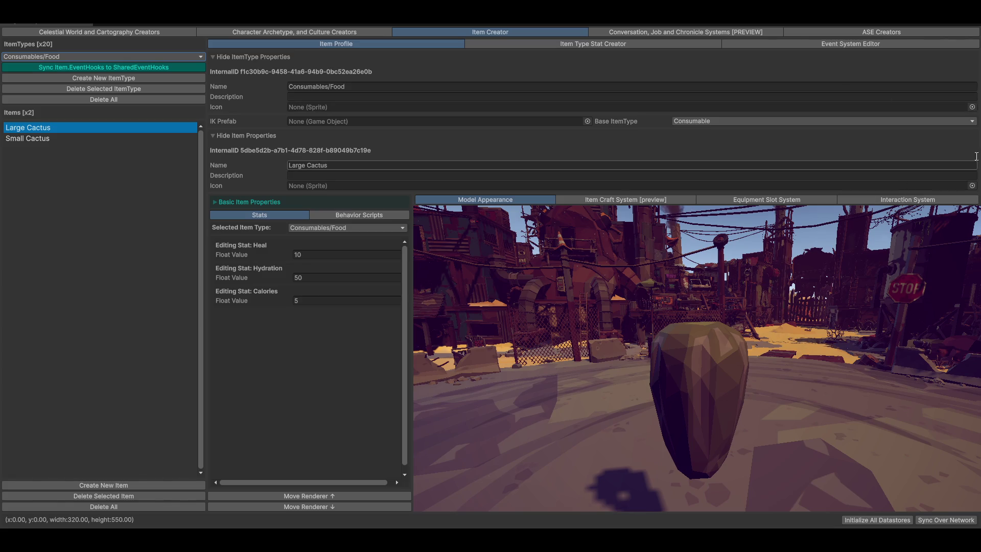
pyautogui.moveTo(826, 308); pyautogui.dragTo(504, 232)
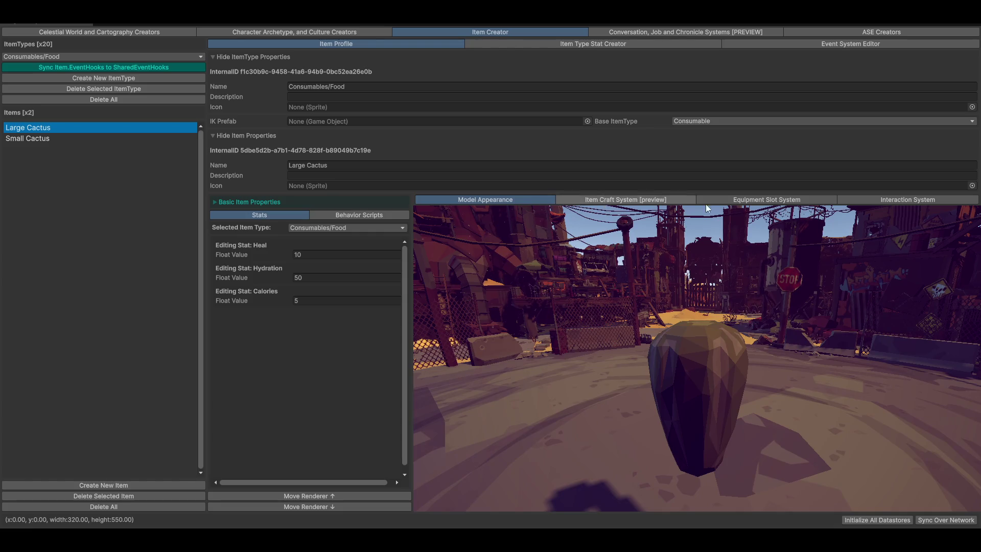
pyautogui.click(615, 196)
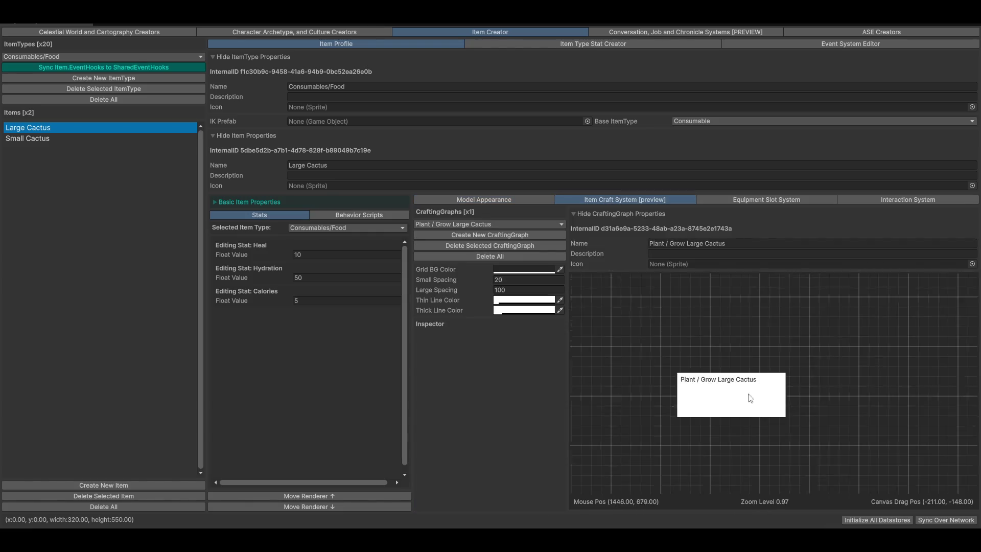
# - Add an ingredient node linked from Plant / Grow Large Cactus and rename it Seeds
pyautogui.click(756, 365)
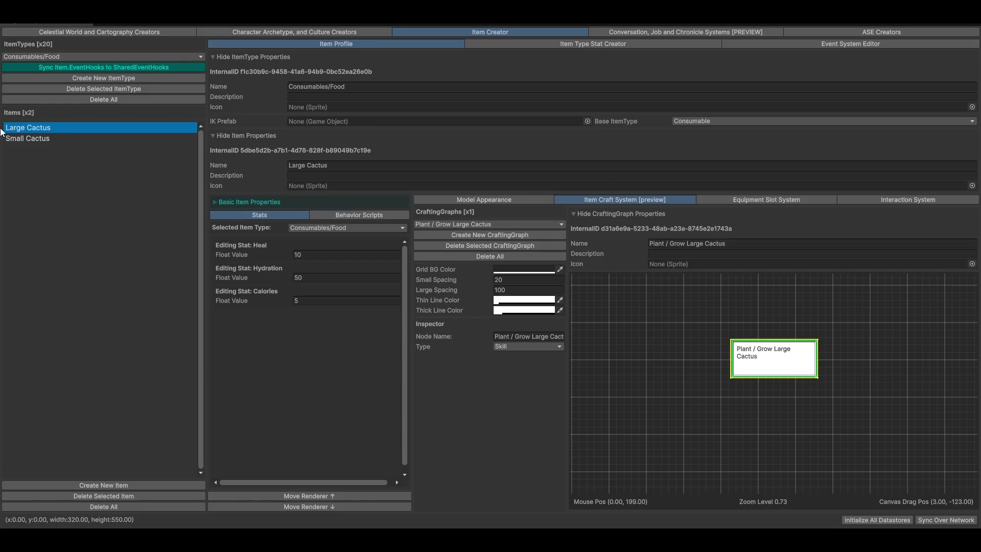
pyautogui.moveTo(741, 368)
pyautogui.mouseDown()
pyautogui.moveTo(747, 393)
pyautogui.moveTo(769, 412)
pyautogui.mouseUp()
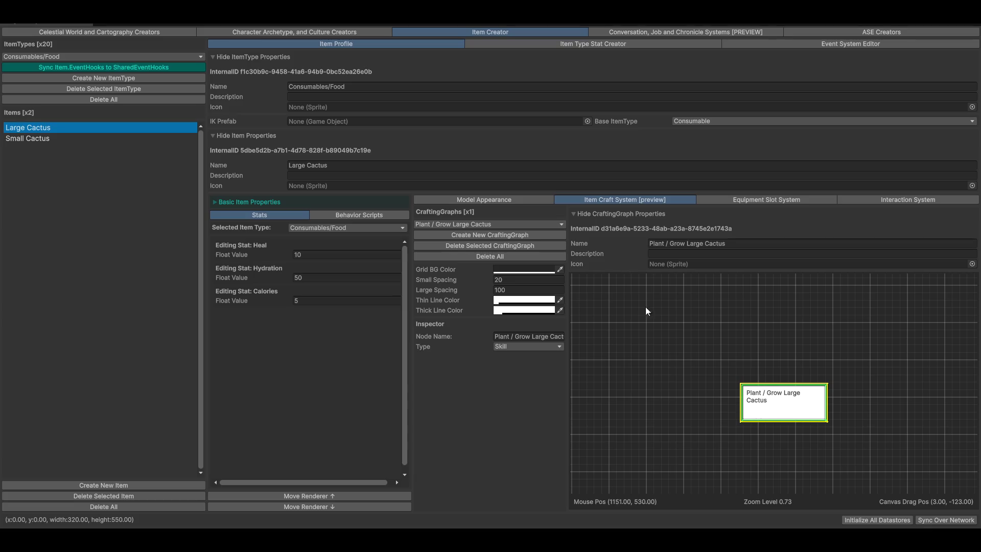
pyautogui.rightClick(780, 304)
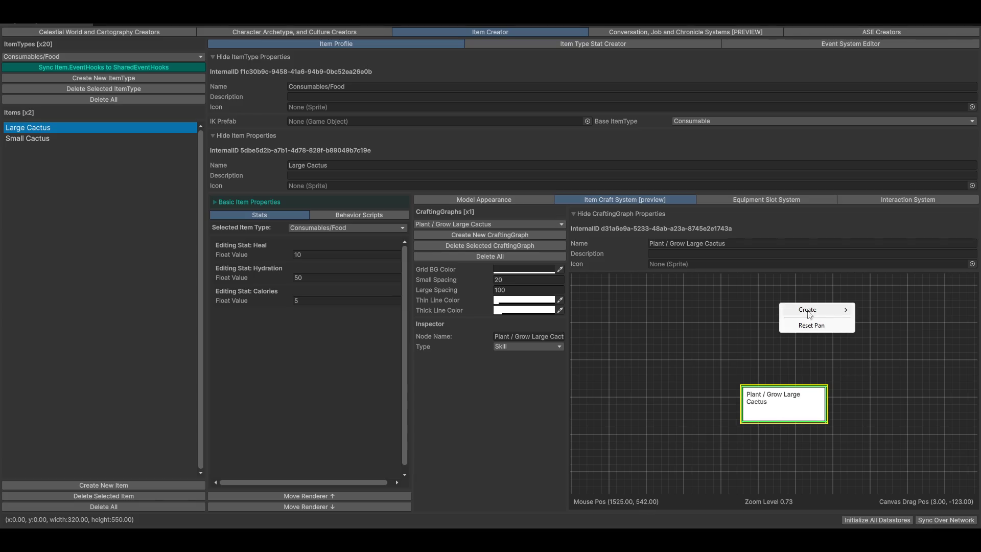
pyautogui.moveTo(811, 310)
pyautogui.click(908, 312)
pyautogui.moveTo(766, 295); pyautogui.dragTo(780, 305)
pyautogui.moveTo(783, 403)
pyautogui.mouseDown()
pyautogui.moveTo(758, 296)
pyautogui.moveTo(785, 305)
pyautogui.mouseUp()
pyautogui.click(758, 296)
pyautogui.click(540, 336)
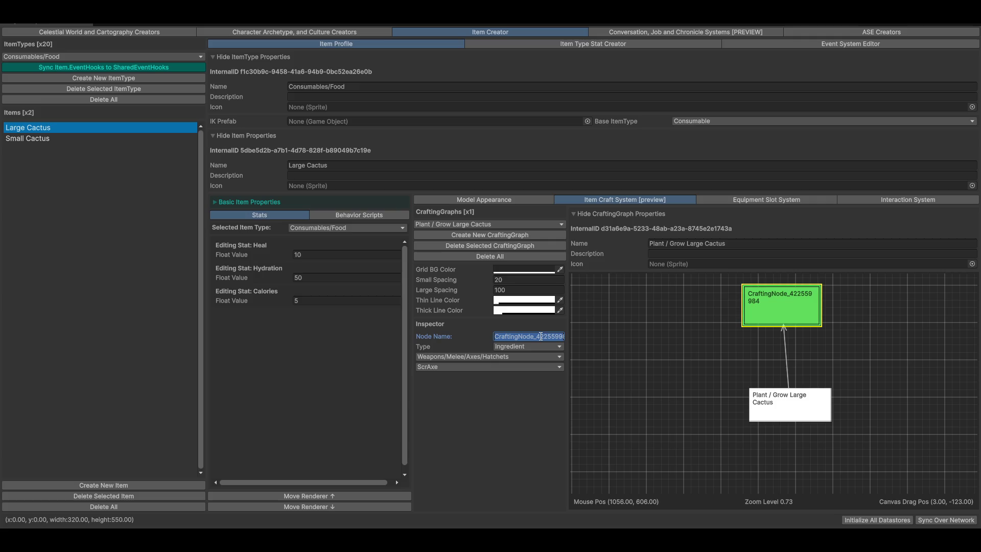
pyautogui.write('Seeds')
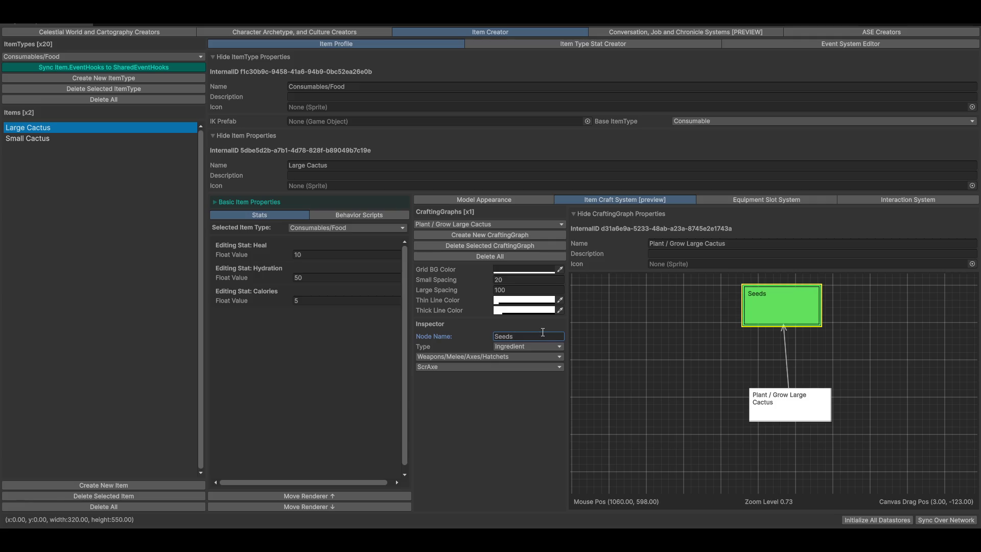
pyautogui.moveTo(790, 298); pyautogui.dragTo(797, 326)
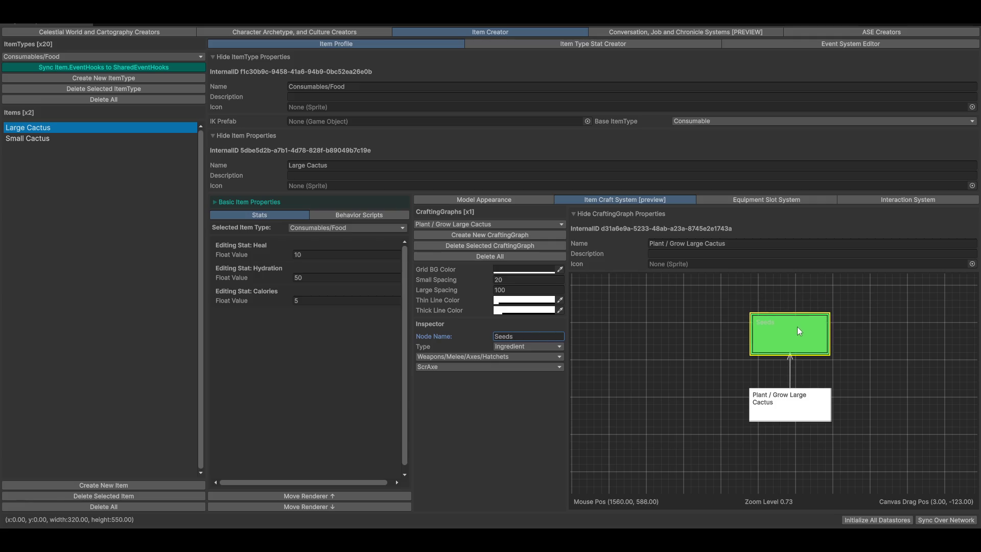
pyautogui.moveTo(840, 351); pyautogui.dragTo(808, 413)
# - Add an action node above Seeds and link Seeds to it
pyautogui.rightClick(724, 310)
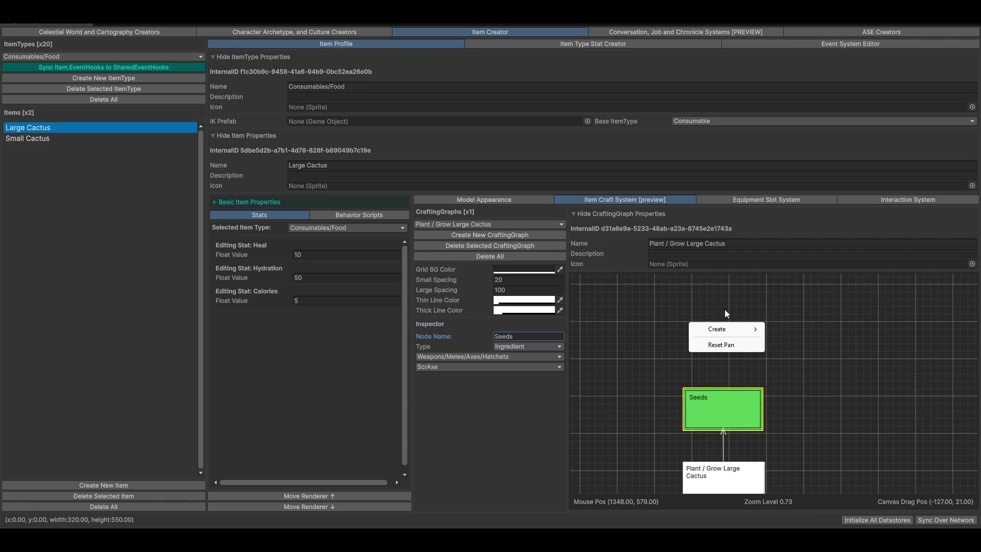
pyautogui.moveTo(740, 329)
pyautogui.click(799, 340)
pyautogui.moveTo(709, 317); pyautogui.dragTo(720, 317)
pyautogui.moveTo(720, 396)
pyautogui.mouseDown()
pyautogui.moveTo(740, 348)
pyautogui.moveTo(719, 318)
pyautogui.moveTo(723, 329)
pyautogui.mouseUp()
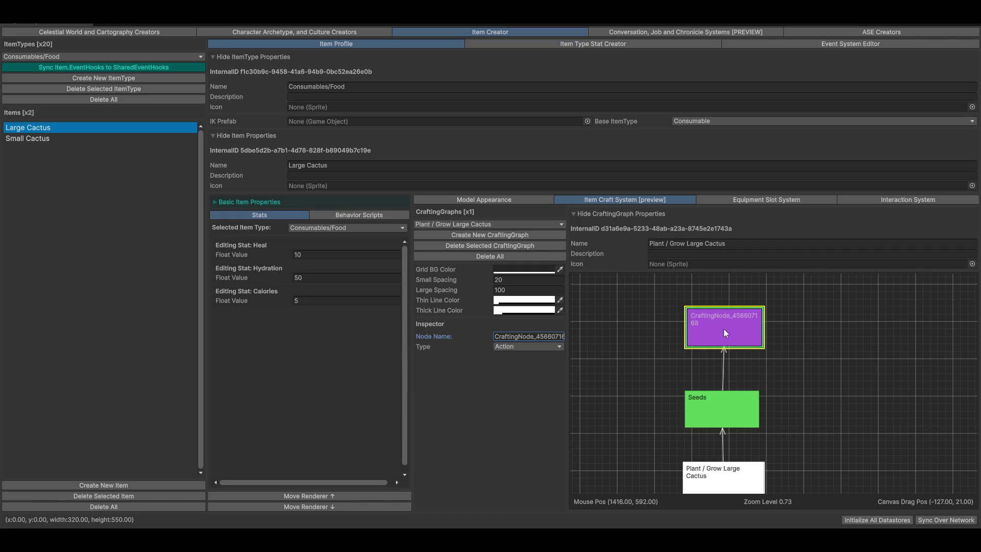
pyautogui.scroll(-2, 780, 385)
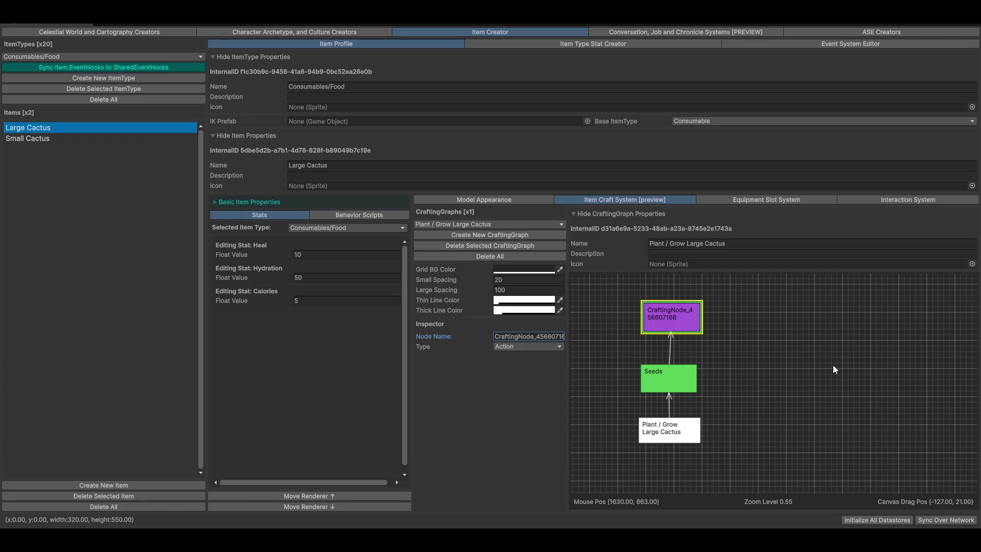
pyautogui.moveTo(675, 309); pyautogui.dragTo(672, 316)
pyautogui.click(776, 365)
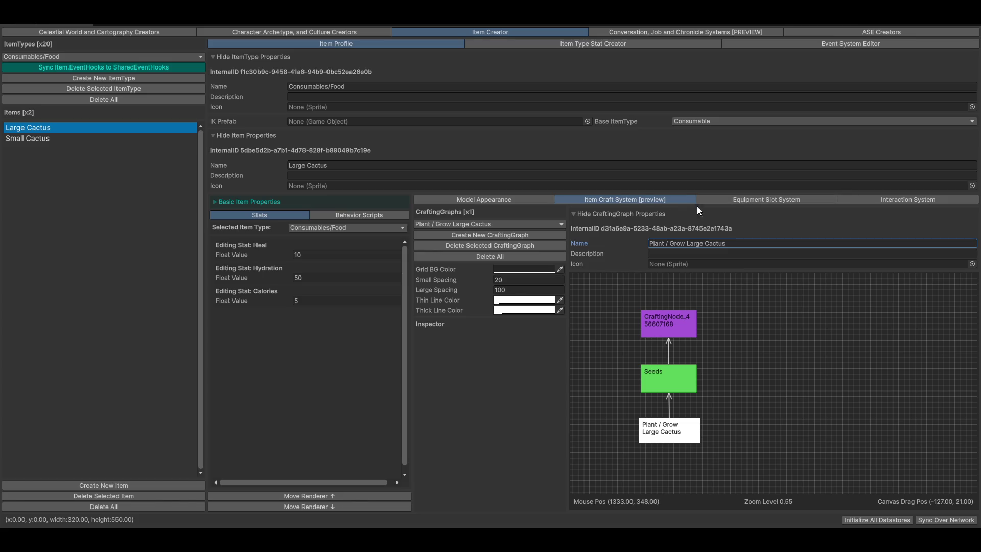
pyautogui.click(872, 199)
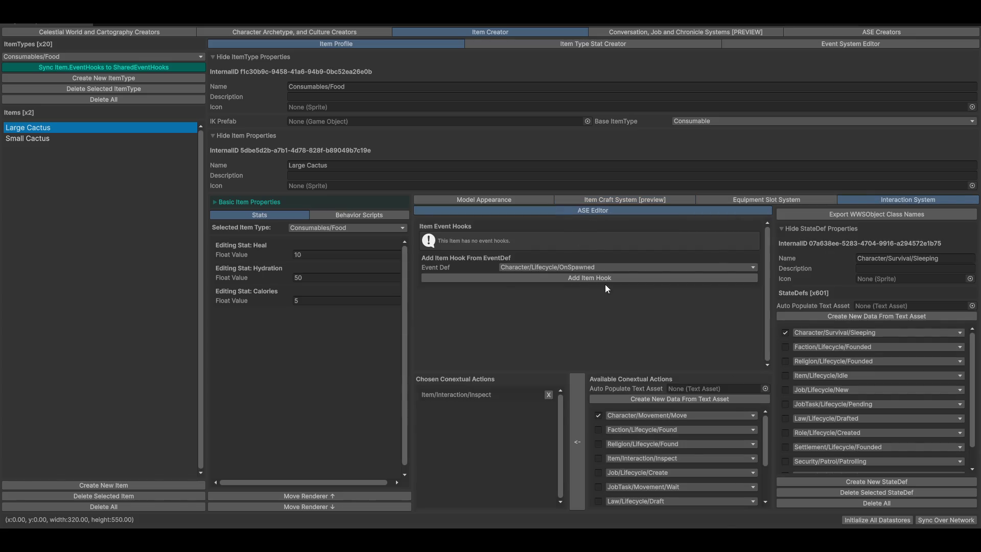
# - Review the equipment slot settings, then orbit the Large Cactus model preview and toggle Small/Large Cactus
pyautogui.click(761, 200)
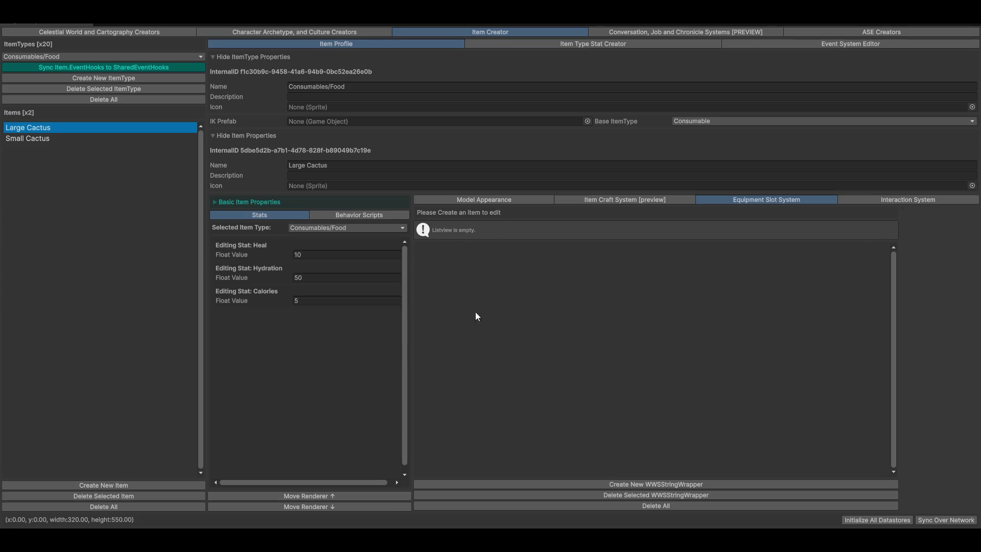
pyautogui.click(608, 200)
pyautogui.click(514, 198)
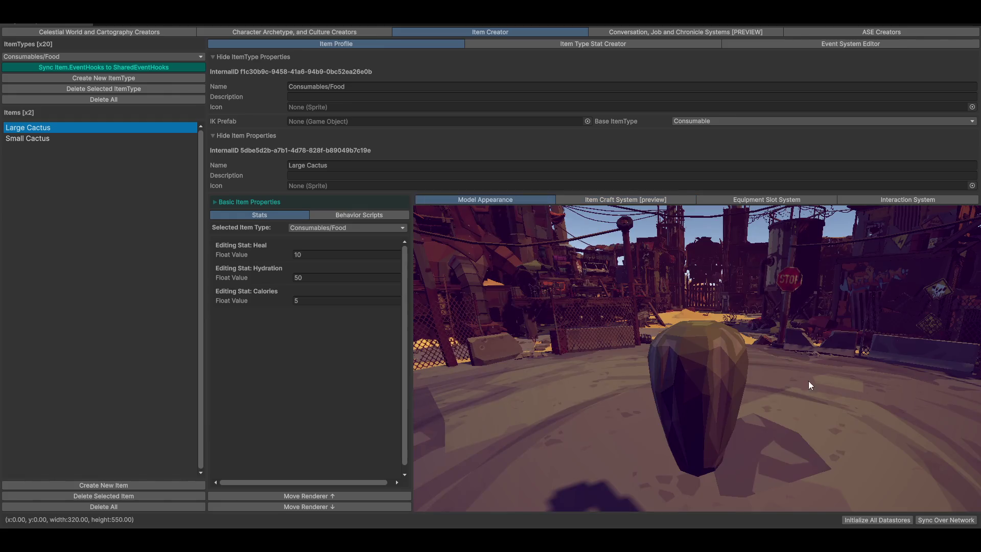
pyautogui.moveTo(574, 376); pyautogui.dragTo(639, 394)
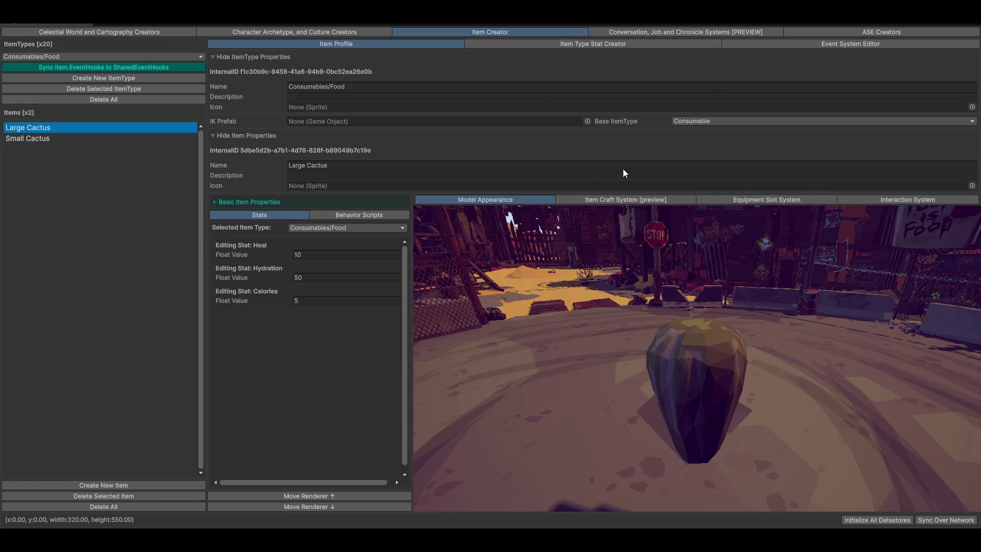
pyautogui.click(23, 138)
pyautogui.click(29, 127)
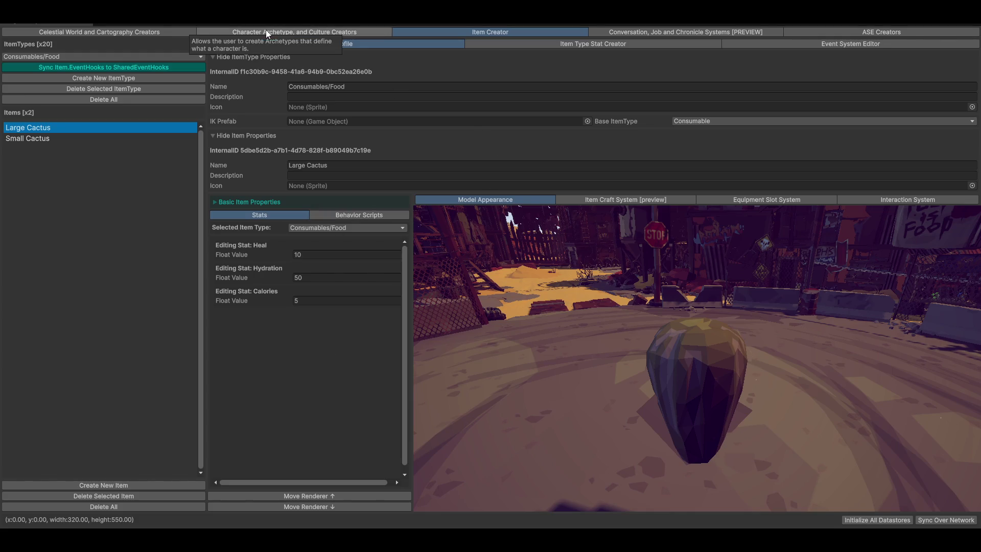
# - Check item type stats and Weapons/Melee/Axes/Hatchets event hooks, then open the Cartography Creator
pyautogui.click(573, 44)
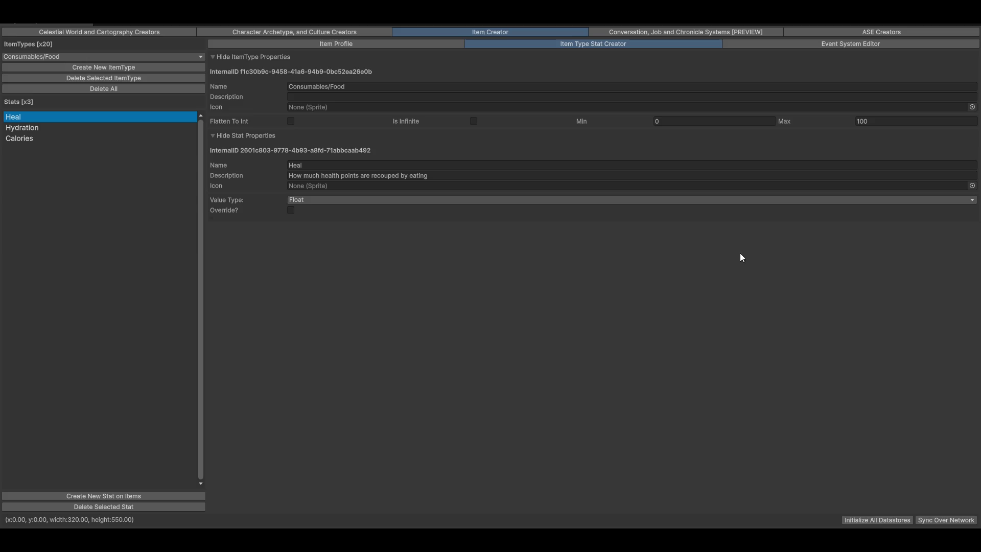
pyautogui.click(811, 44)
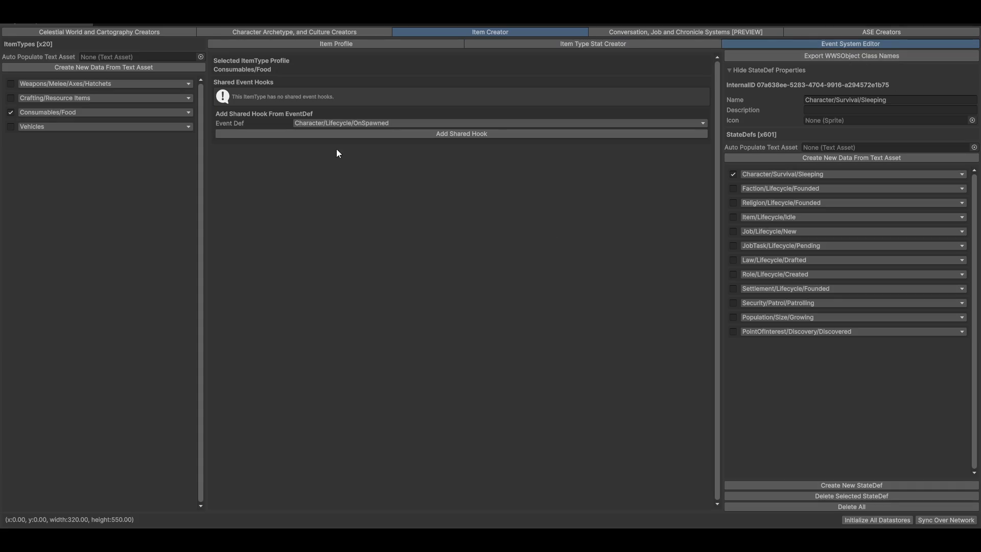
pyautogui.click(12, 83)
pyautogui.click(82, 34)
# - Zoom out and pan the Endura map around Junktown City Zone, then return to the Job Editor
pyautogui.scroll(-4, 571, 410)
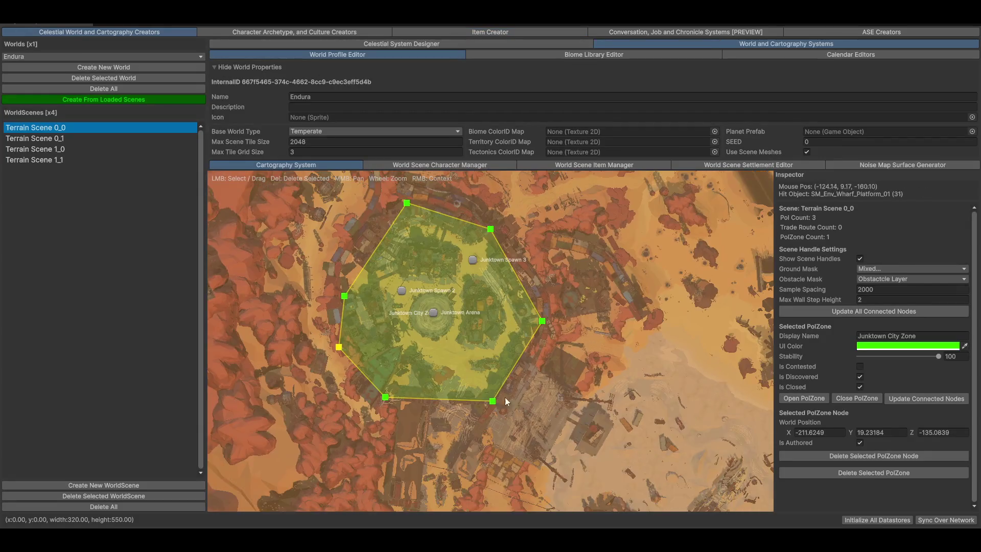
pyautogui.moveTo(570, 410)
pyautogui.mouseDown()
pyautogui.moveTo(593, 402)
pyautogui.moveTo(545, 424)
pyautogui.mouseUp()
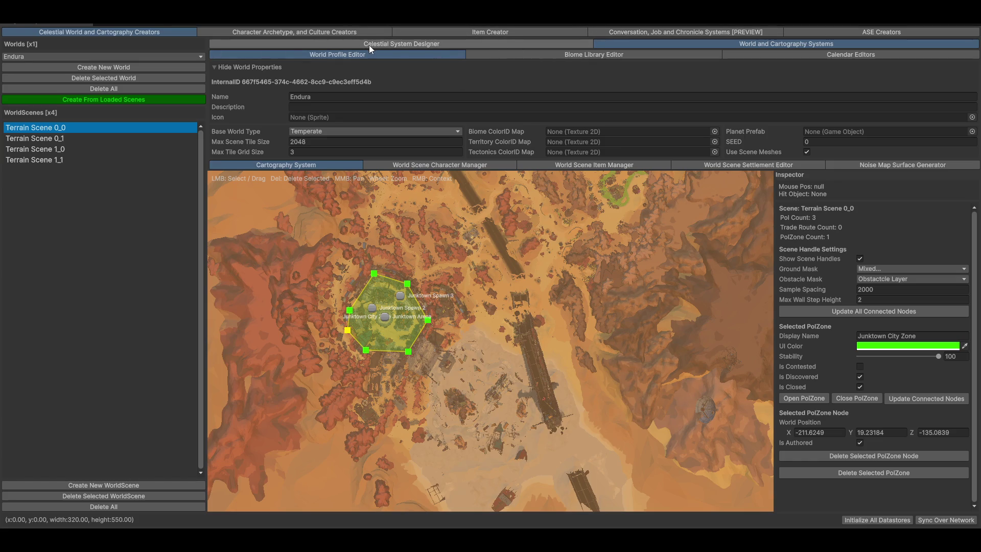
pyautogui.click(661, 31)
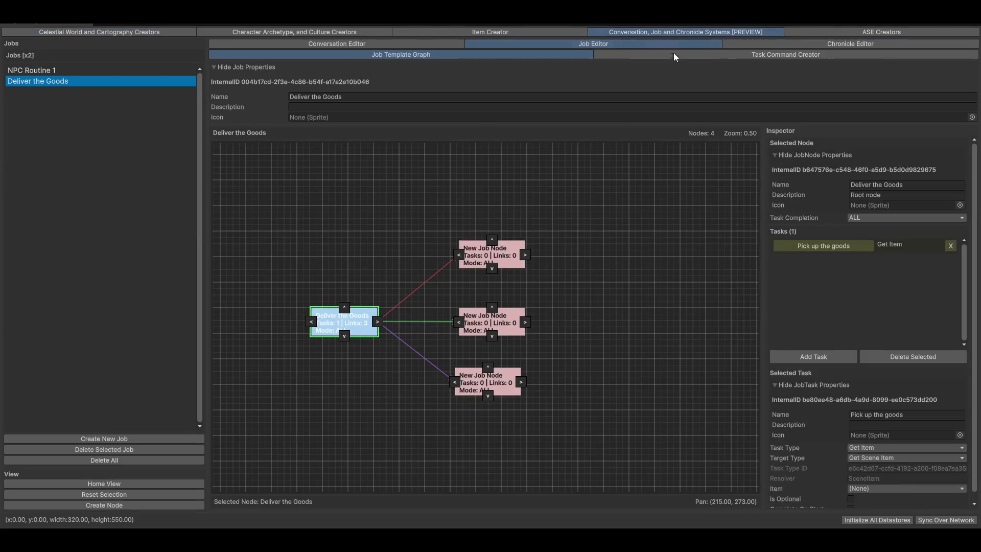
# - Set the Pick up the goods task's item to Large Cactus
pyautogui.moveTo(384, 315); pyautogui.dragTo(371, 316)
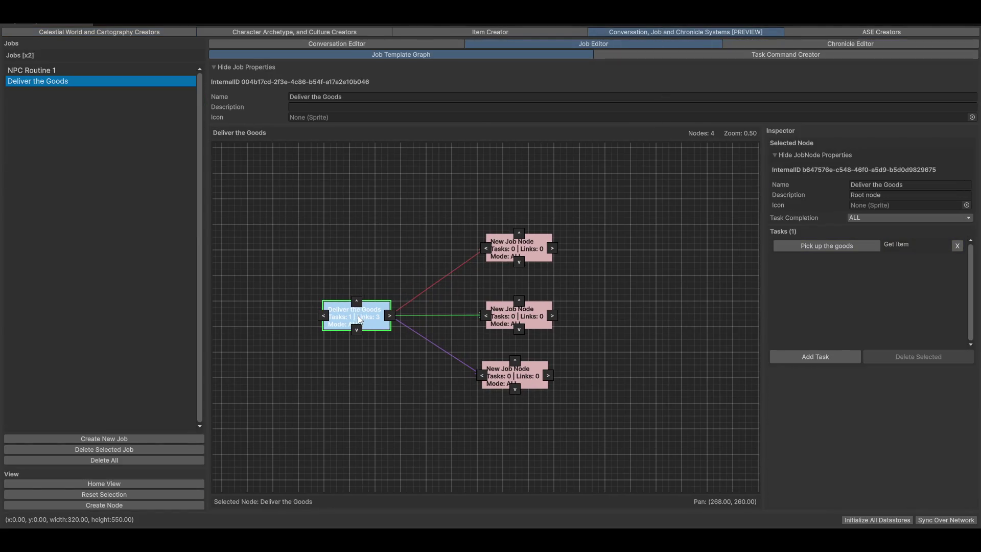
pyautogui.click(817, 245)
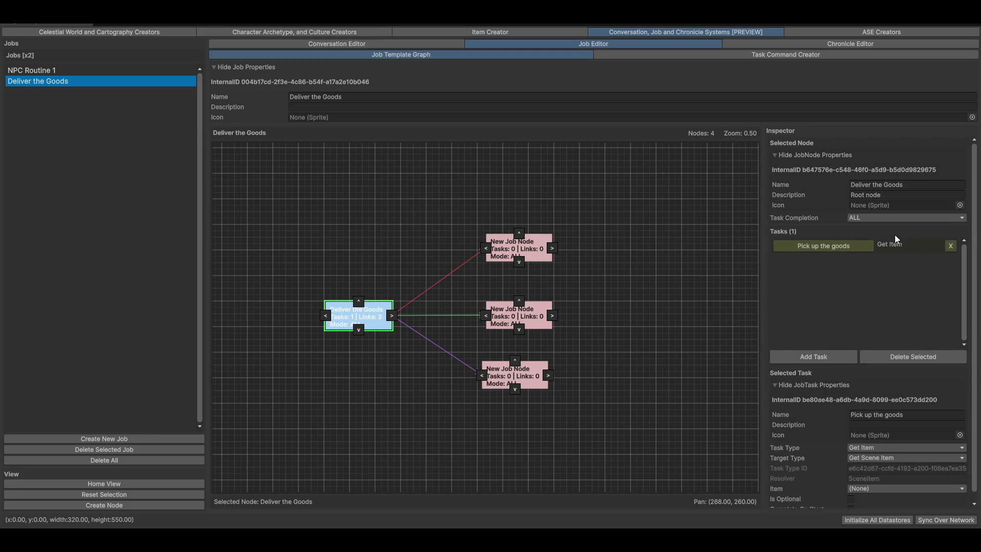
pyautogui.click(884, 491)
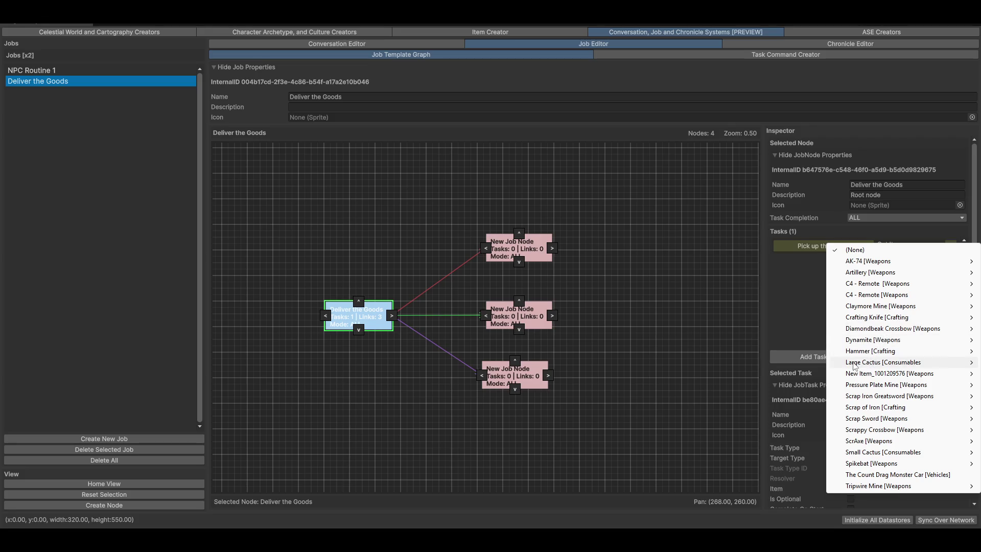
pyautogui.moveTo(856, 366)
pyautogui.click(798, 366)
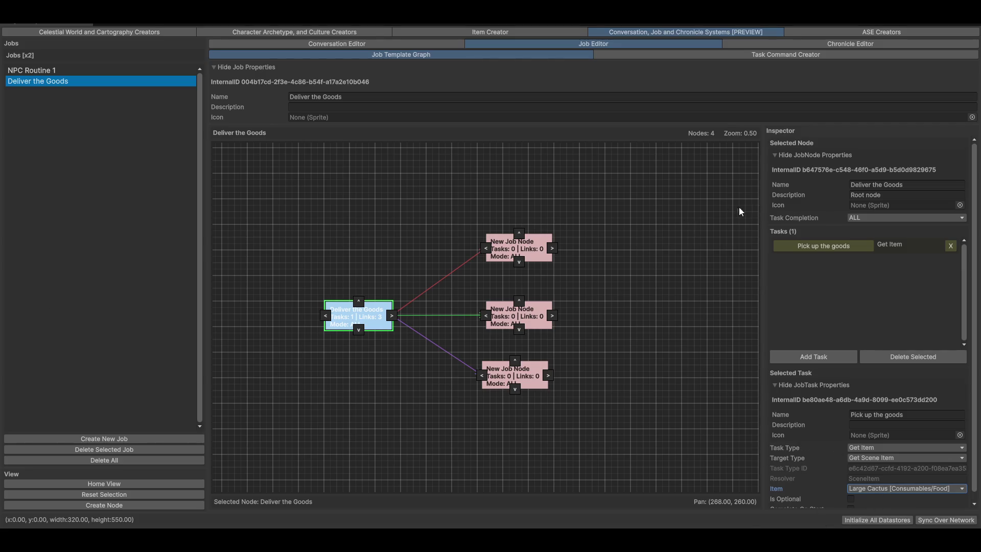
# - Rename the task to 'Aquire Cactus' and add a second task, Task 2, to the root
pyautogui.click(917, 415)
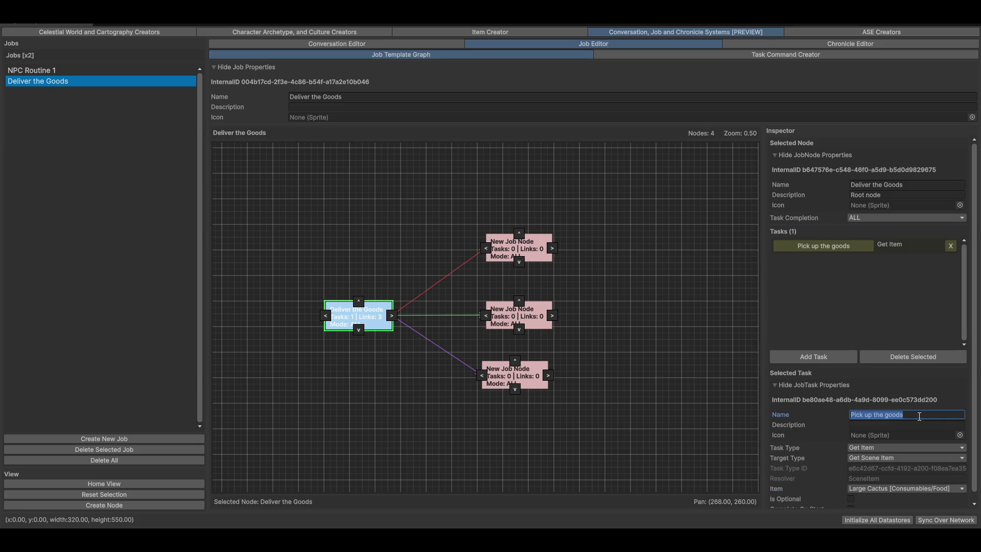
pyautogui.click(902, 414)
pyautogui.moveTo(903, 414); pyautogui.dragTo(850, 414)
pyautogui.write('Harvest')
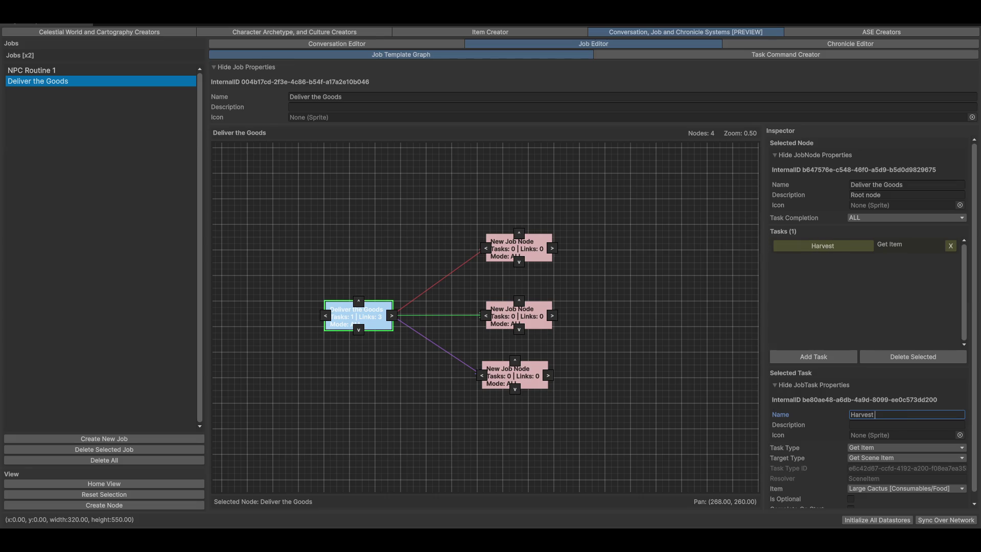
pyautogui.press('BackSpace')
pyautogui.press('BackSpace')
pyautogui.press('BackSpace')
pyautogui.write('Aquirt')
pyautogui.press('BackSpace')
pyautogui.write('e Cactus')
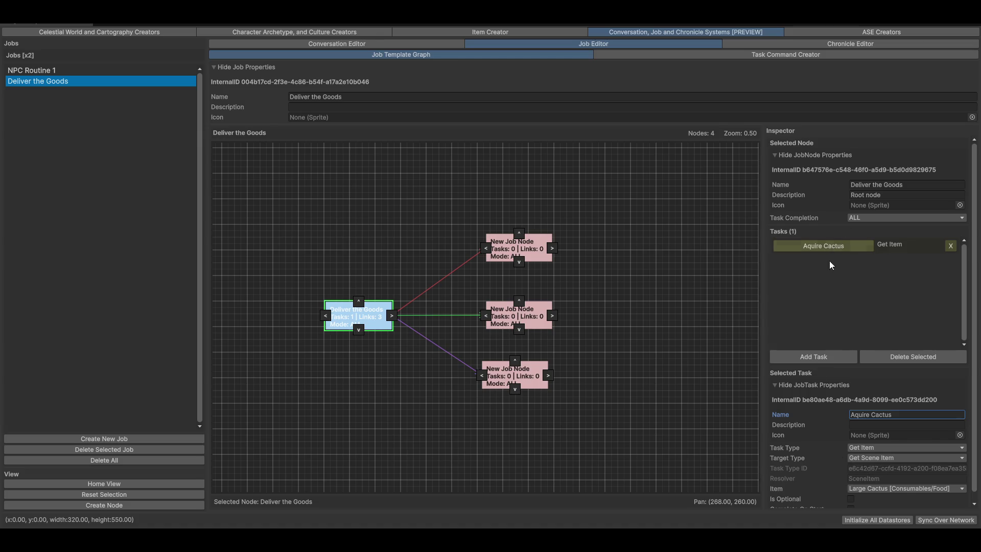
pyautogui.click(816, 359)
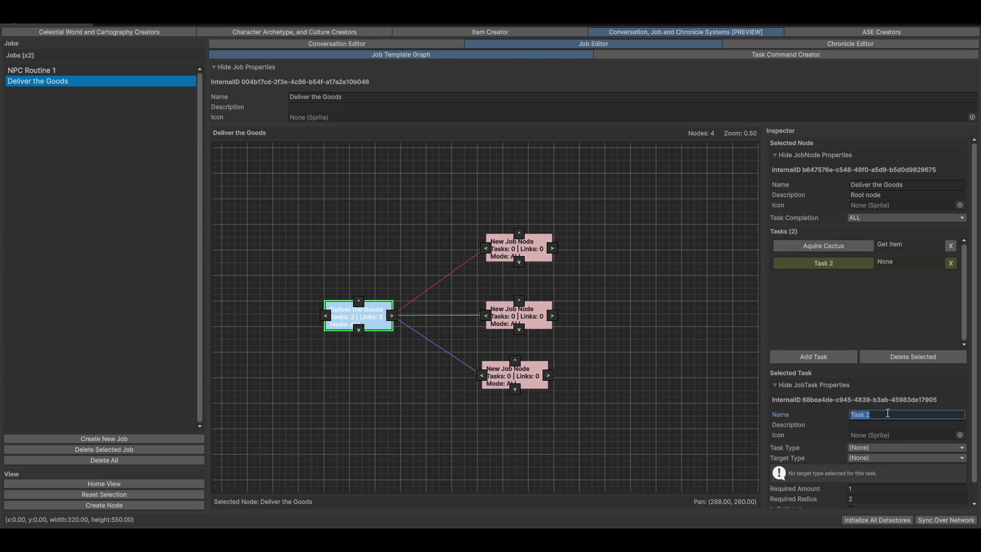
# - Name the second task 'Harvest Cactus', then review the Get Item job task type and its allowed targets
pyautogui.write('Harvest ')
pyautogui.write('Cactus')
pyautogui.click(878, 445)
pyautogui.click(758, 56)
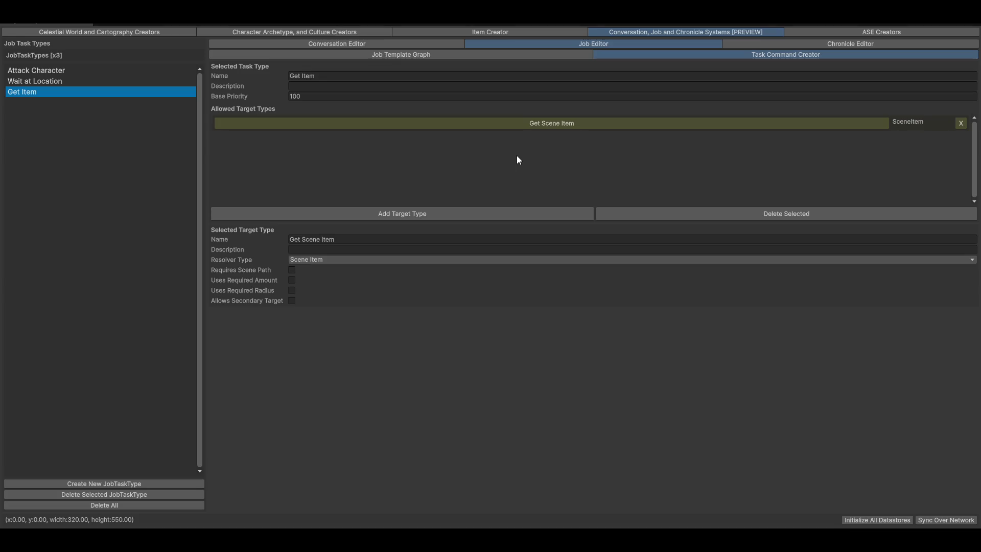
pyautogui.click(142, 33)
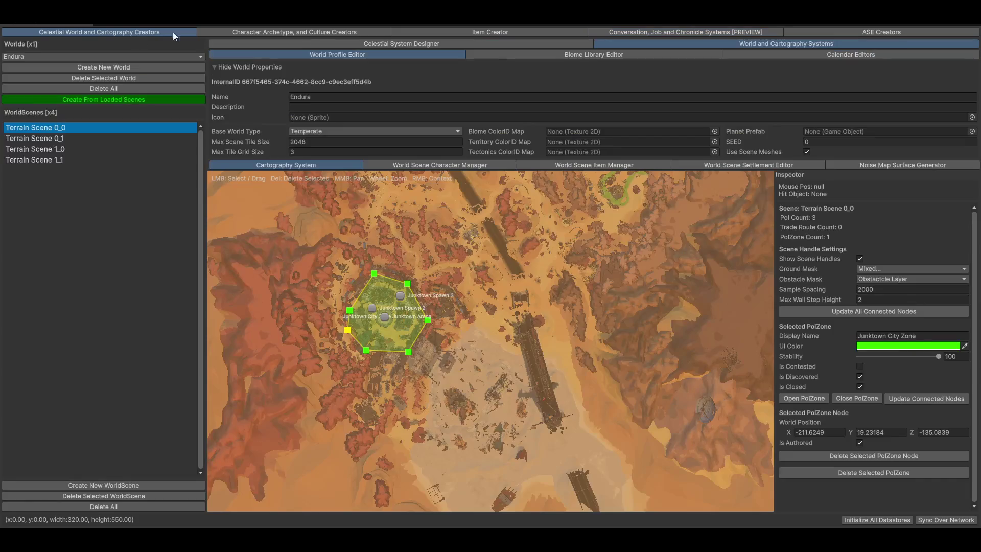
# - Inspect Far System 1's orbit diagram and Endura's terrain map, then move to the archetype creators
pyautogui.click(327, 45)
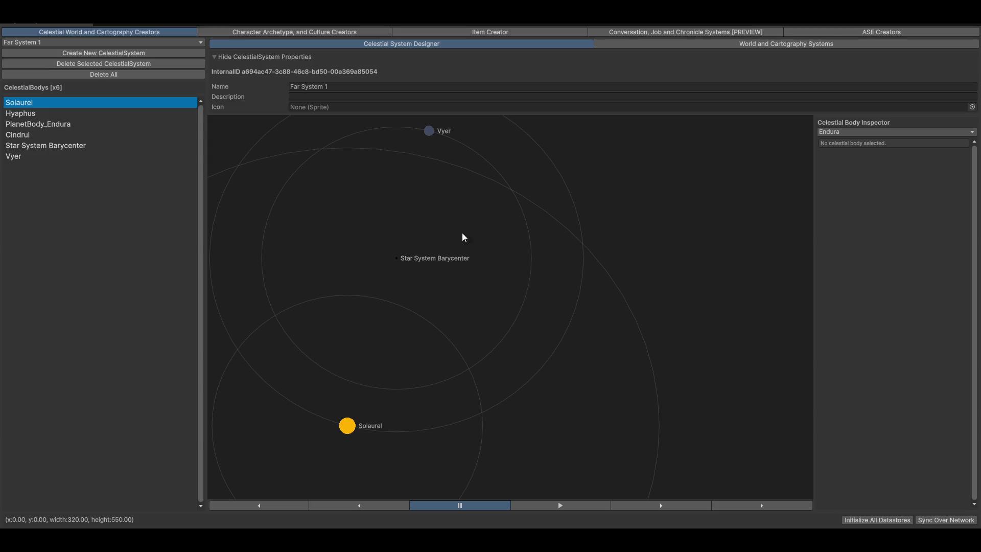
pyautogui.click(696, 45)
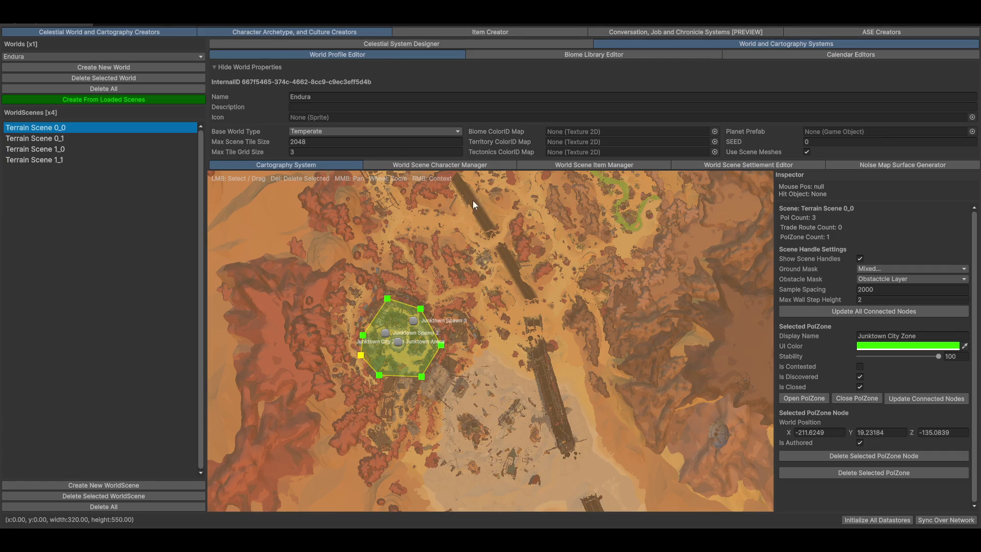
pyautogui.click(294, 31)
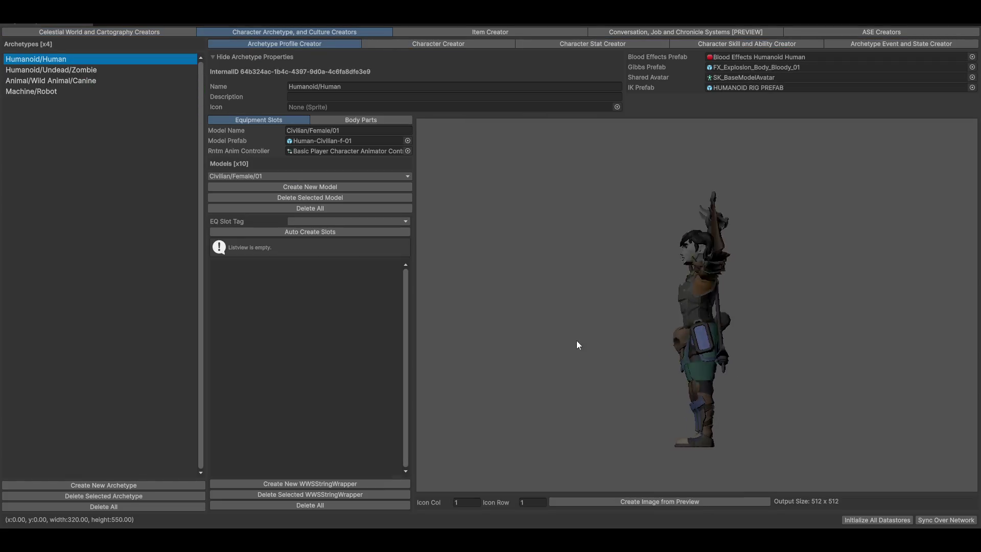
# - Compare the Humanoid/Undead/Zombie and Humanoid/Human archetypes' body parts and equipment slots, then view Character Creator
pyautogui.click(60, 72)
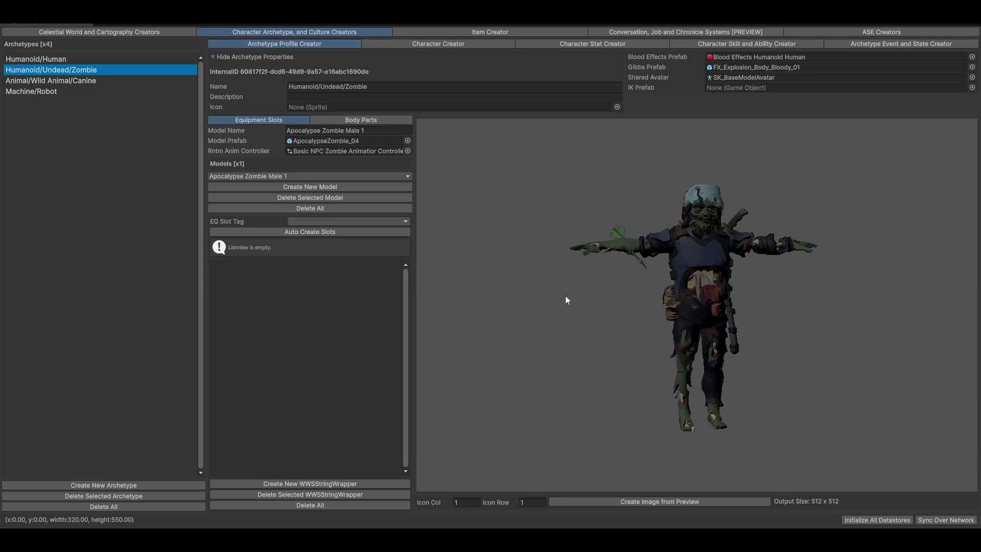
pyautogui.click(29, 62)
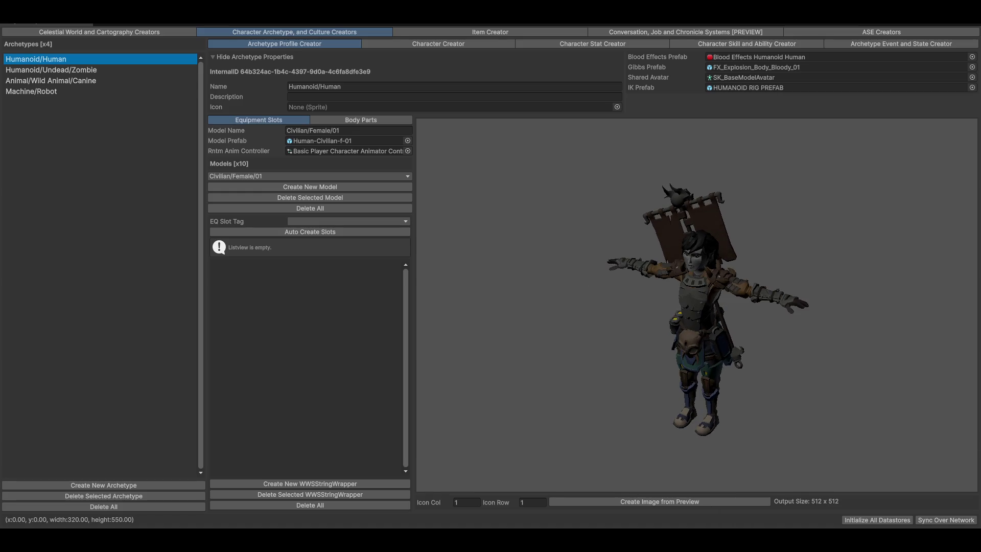
pyautogui.click(361, 122)
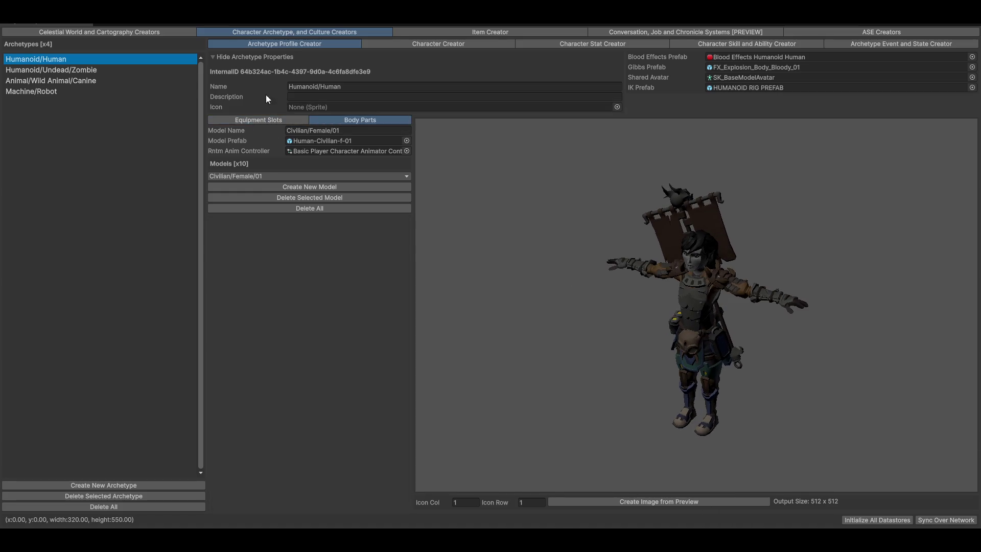
pyautogui.click(259, 121)
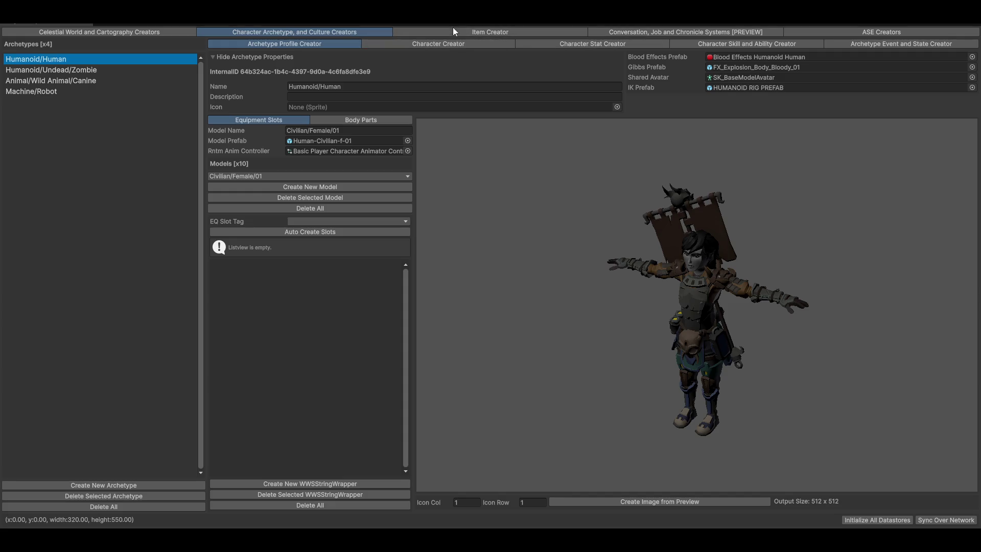
pyautogui.click(427, 45)
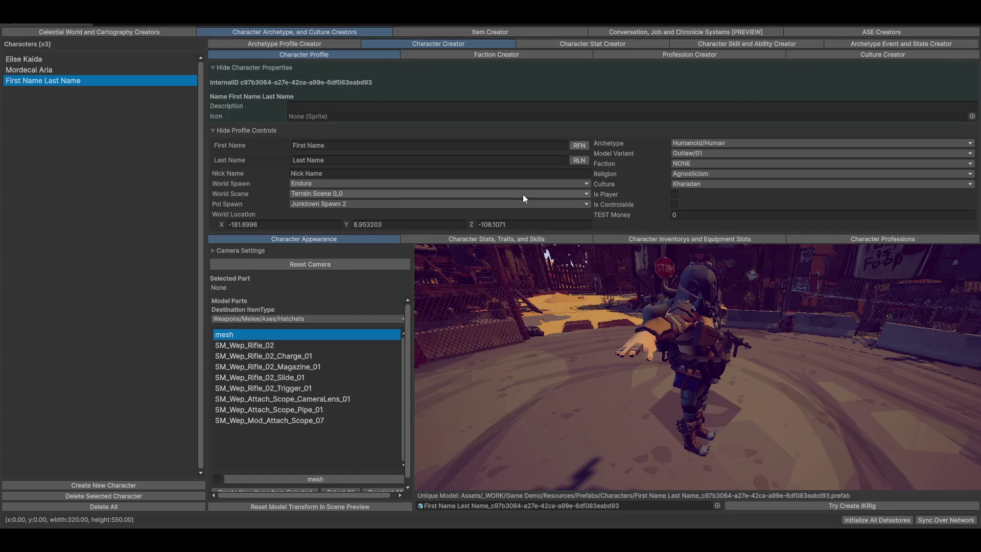
# - Orbit the character preview and look over its archetype and model variant options
pyautogui.moveTo(795, 367)
pyautogui.mouseDown()
pyautogui.moveTo(746, 369)
pyautogui.moveTo(778, 347)
pyautogui.moveTo(772, 379)
pyautogui.moveTo(709, 390)
pyautogui.moveTo(749, 388)
pyautogui.moveTo(754, 374)
pyautogui.moveTo(745, 368)
pyautogui.mouseUp()
pyautogui.click(715, 143)
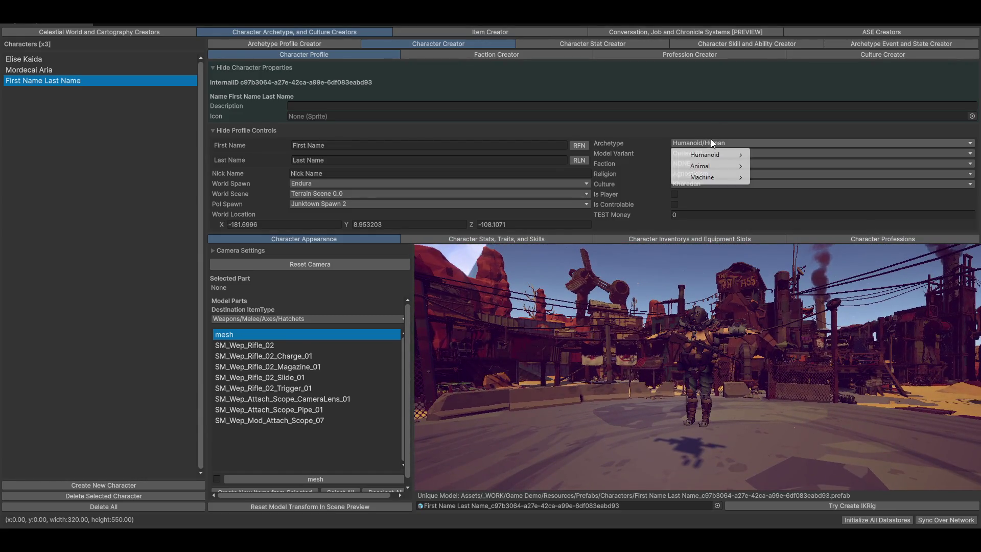
pyautogui.click(621, 131)
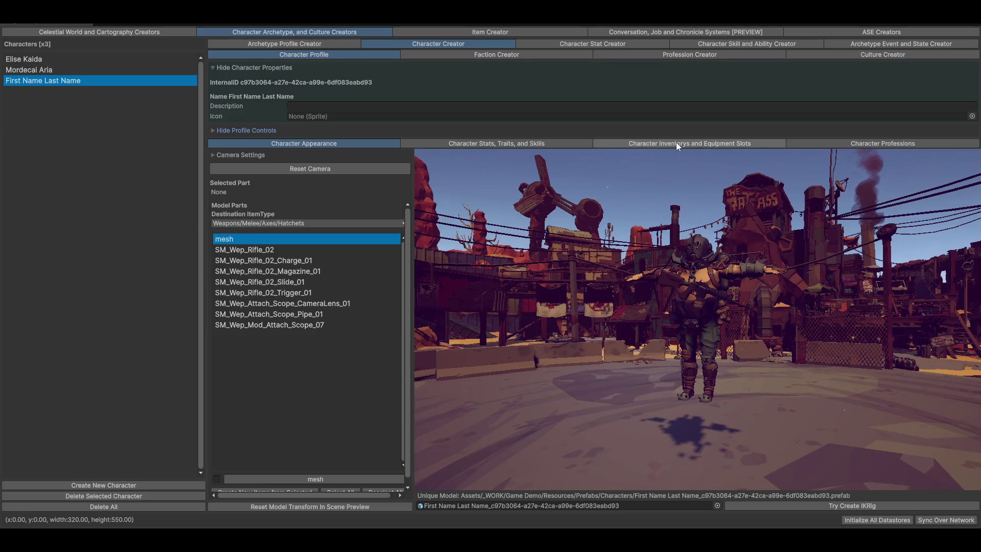
pyautogui.click(319, 130)
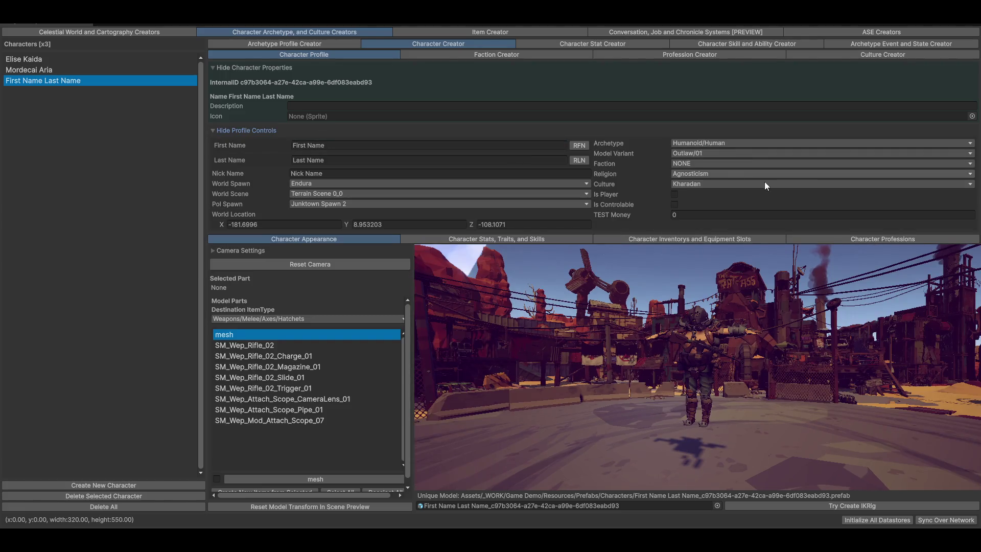
pyautogui.click(690, 152)
pyautogui.moveTo(732, 179)
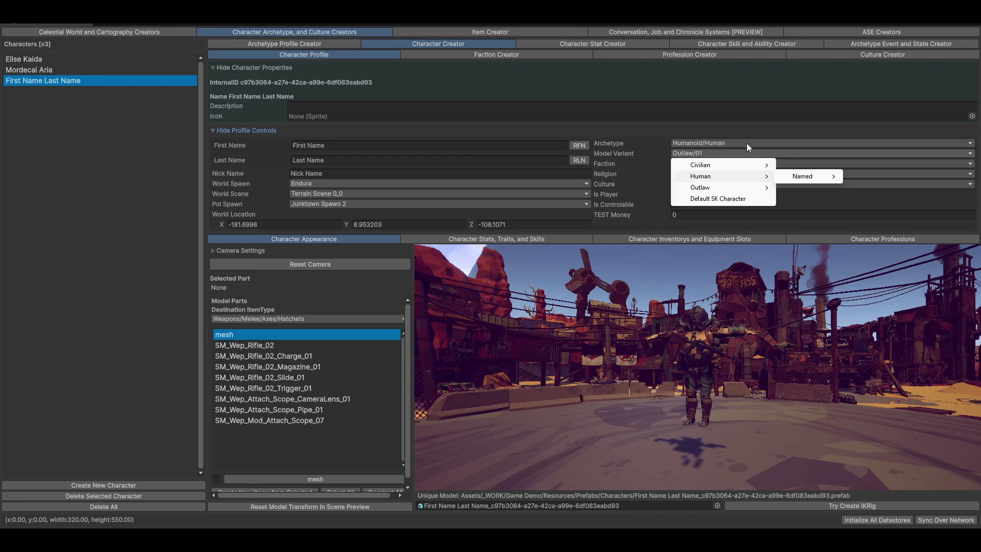
pyautogui.click(621, 143)
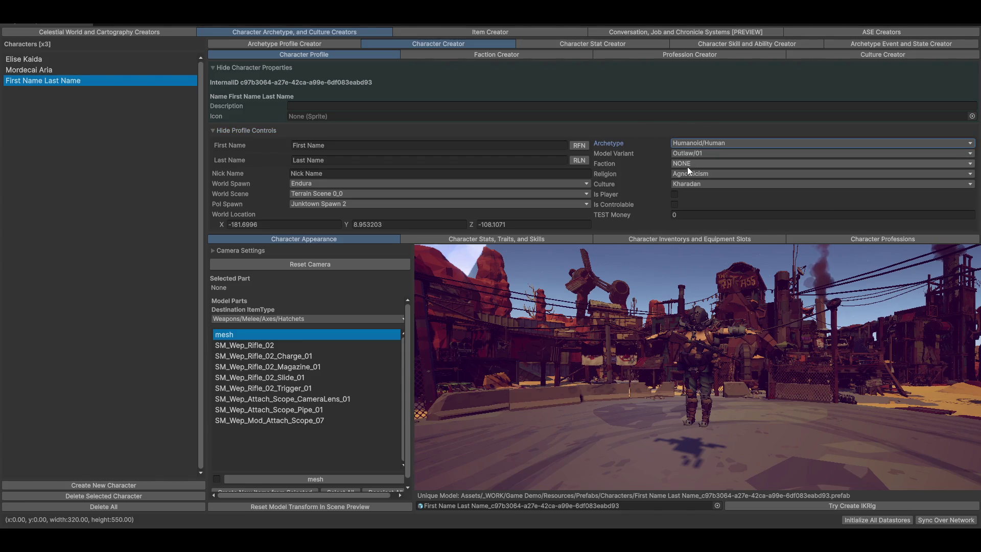
# - Set the character's archetype to Humanoid/Undead/Zombie and inspect the zombie in the preview
pyautogui.click(722, 144)
pyautogui.moveTo(725, 155)
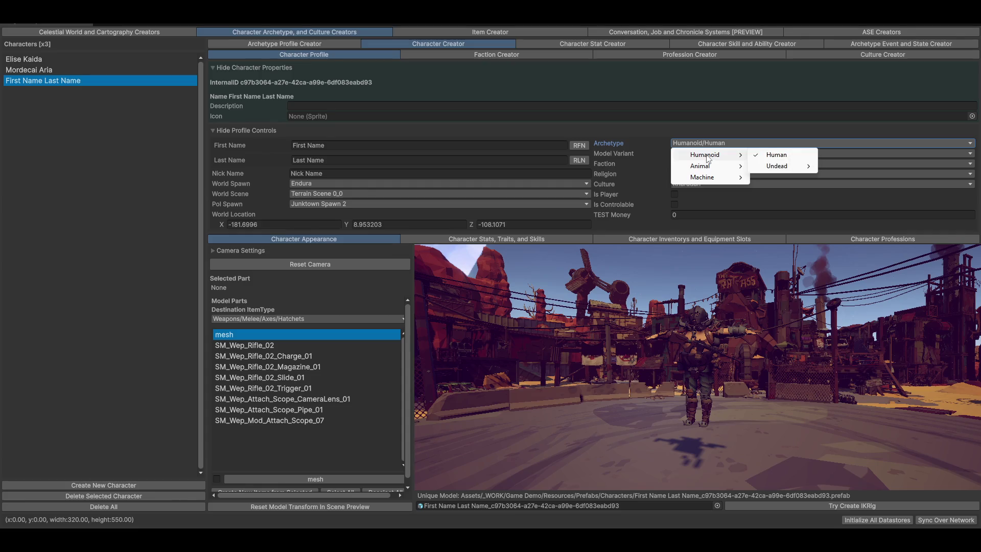
pyautogui.moveTo(771, 168)
pyautogui.click(737, 316)
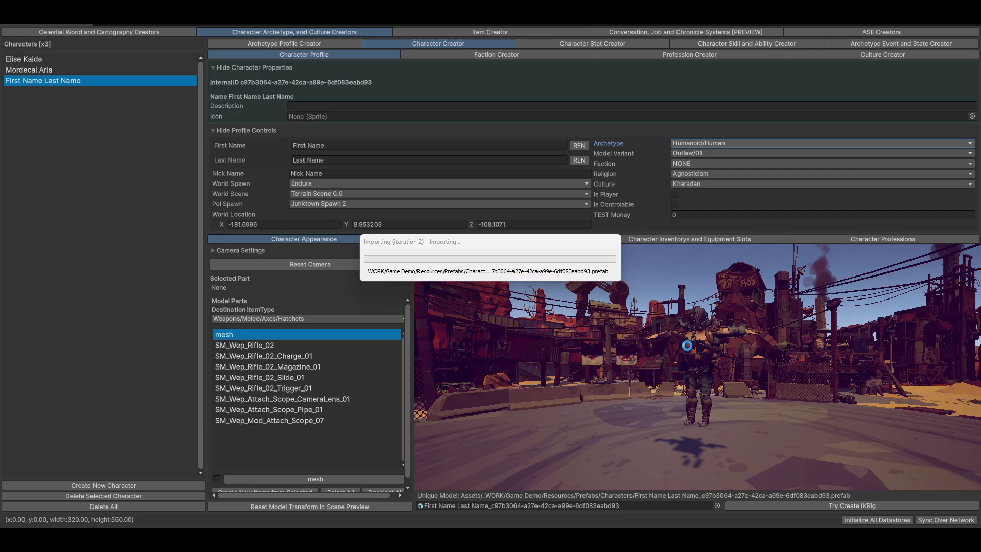
pyautogui.moveTo(691, 348)
pyautogui.mouseDown()
pyautogui.moveTo(746, 351)
pyautogui.moveTo(700, 370)
pyautogui.moveTo(719, 330)
pyautogui.moveTo(743, 362)
pyautogui.moveTo(731, 322)
pyautogui.moveTo(731, 352)
pyautogui.mouseUp()
pyautogui.moveTo(657, 346)
pyautogui.mouseDown()
pyautogui.moveTo(716, 344)
pyautogui.moveTo(657, 346)
pyautogui.moveTo(673, 382)
pyautogui.mouseUp()
pyautogui.scroll(-5, 673, 382)
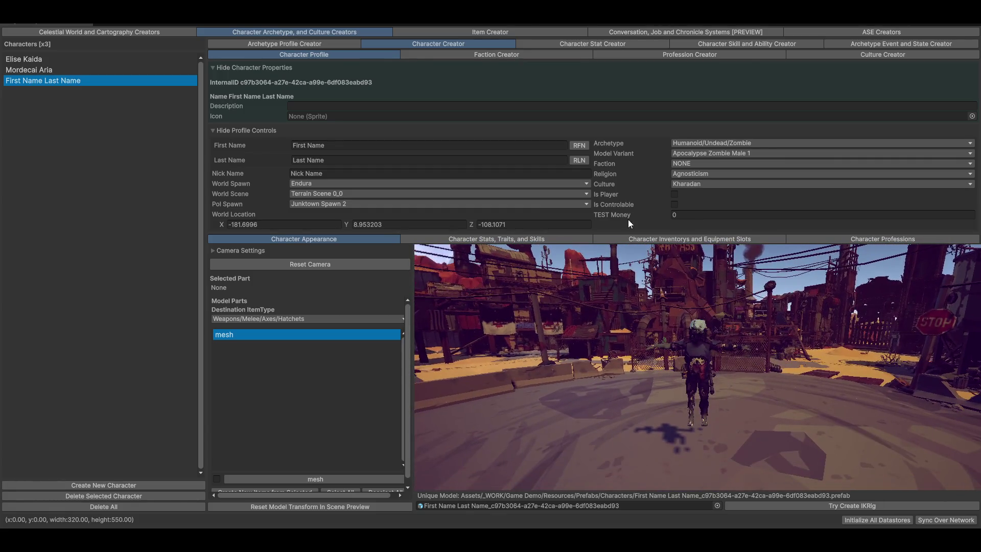
pyautogui.click(286, 45)
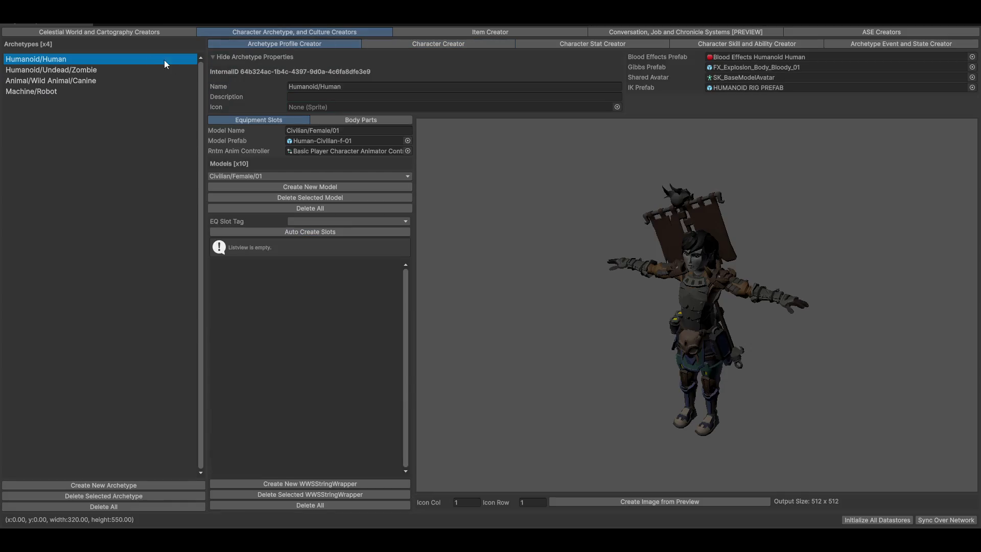
# - Add a new model named 'Apoc Zombie 2' to the Humanoid/Undead/Zombie archetype
pyautogui.click(55, 72)
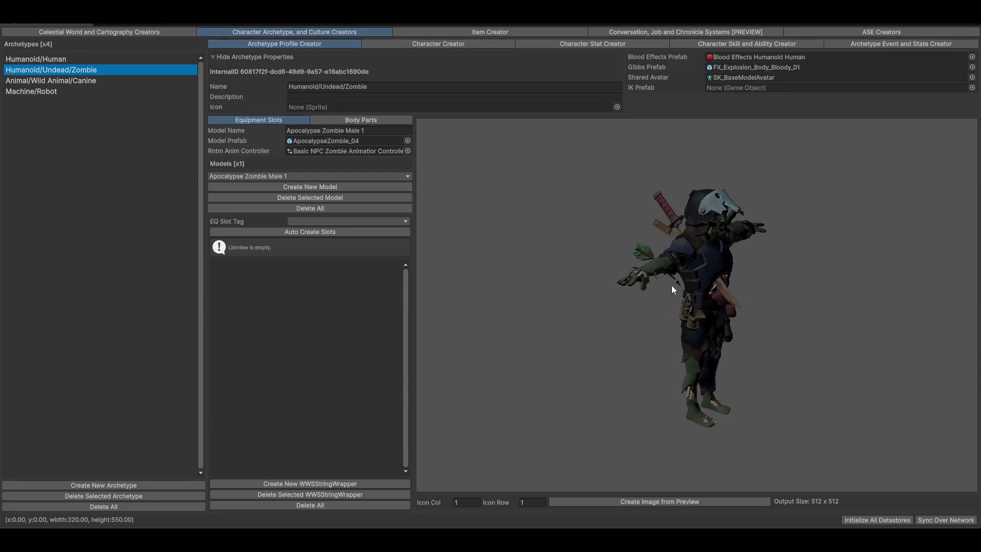
pyautogui.click(262, 175)
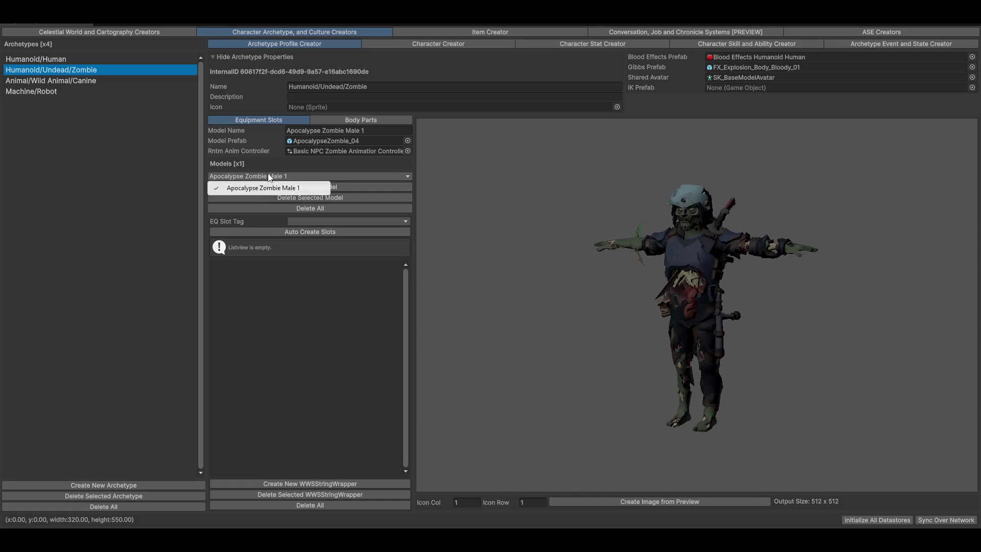
pyautogui.click(240, 187)
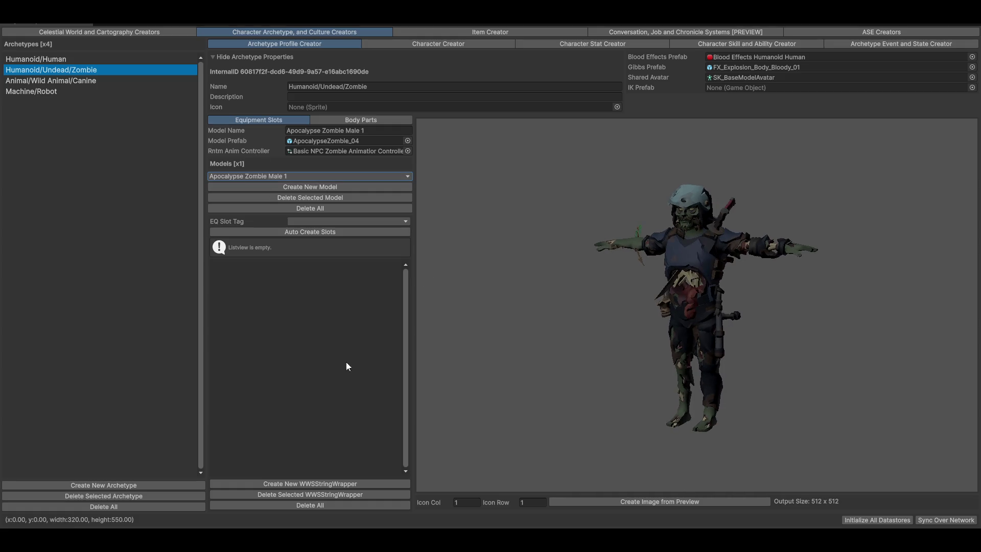
pyautogui.click(258, 187)
pyautogui.click(384, 131)
pyautogui.write('Apoc ')
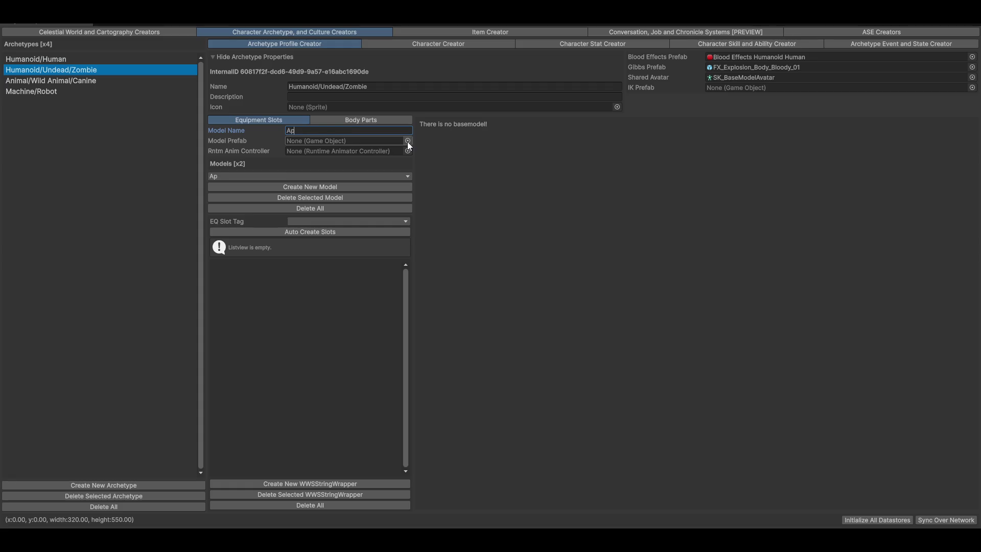
pyautogui.write('Zombie')
pyautogui.write(' 2')
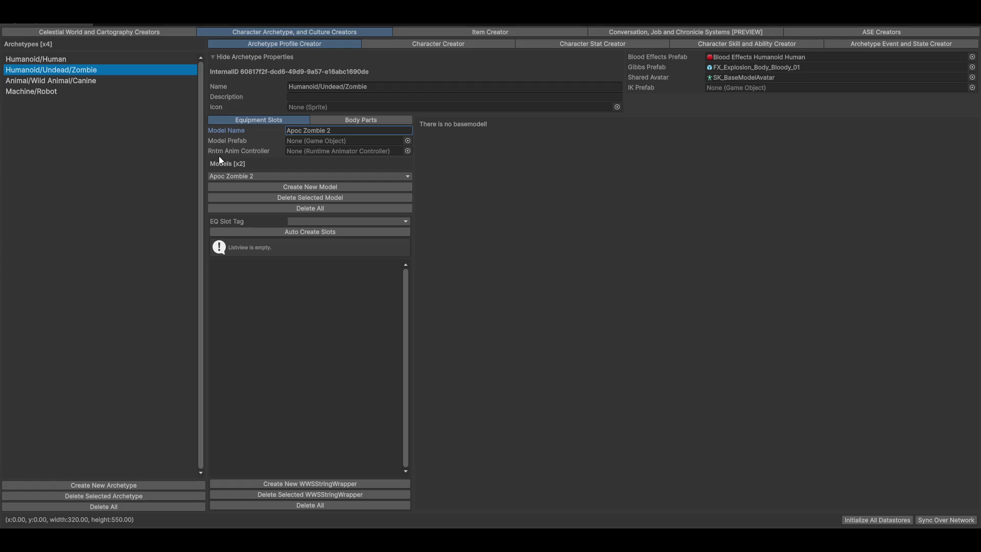
# - Assign ApocalypseZombie_03 as the Apoc Zombie 2 model's prefab
pyautogui.click(407, 141)
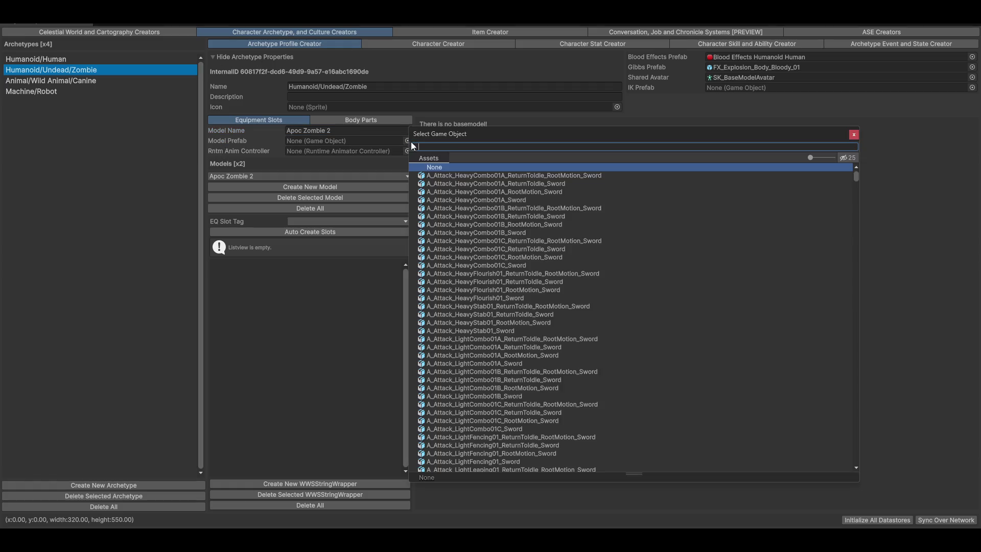
pyautogui.scroll(-15, 486, 245)
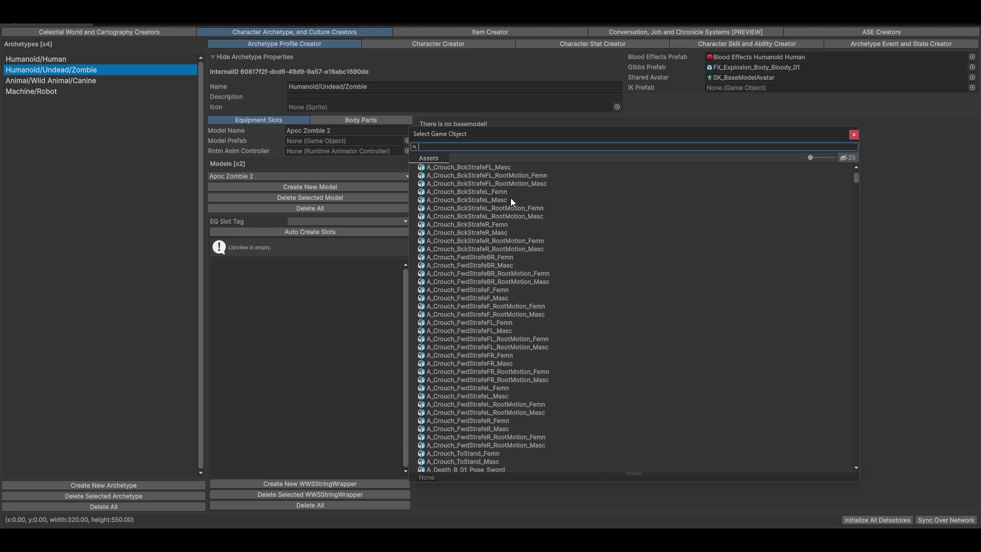
pyautogui.write('zombie')
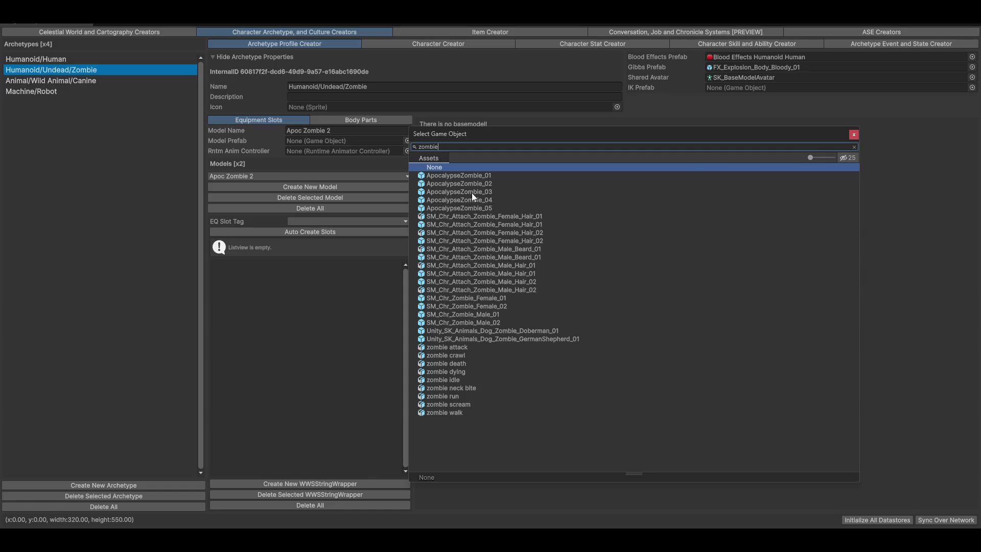
pyautogui.click(467, 193)
pyautogui.moveTo(574, 139)
pyautogui.mouseDown()
pyautogui.moveTo(618, 144)
pyautogui.moveTo(688, 335)
pyautogui.mouseUp()
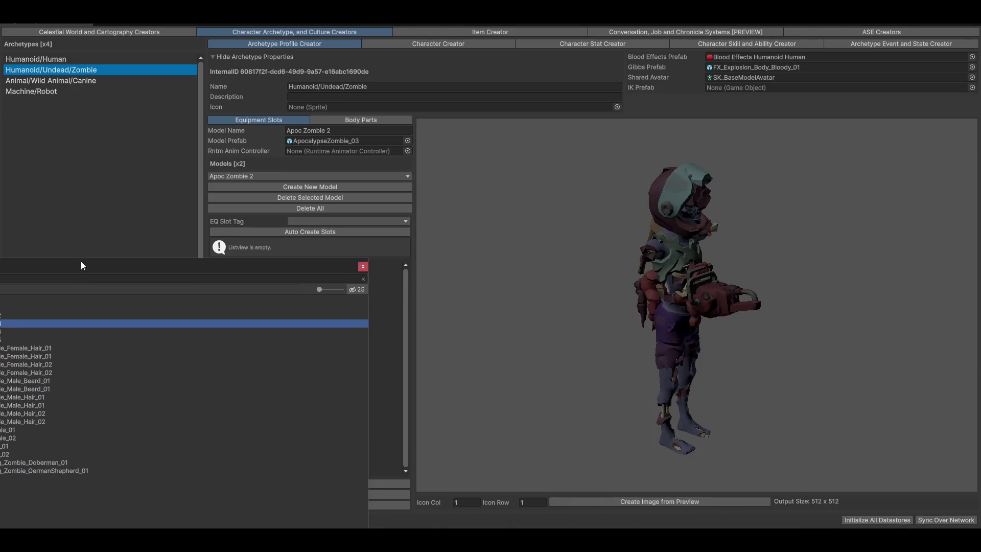
pyautogui.press('Return')
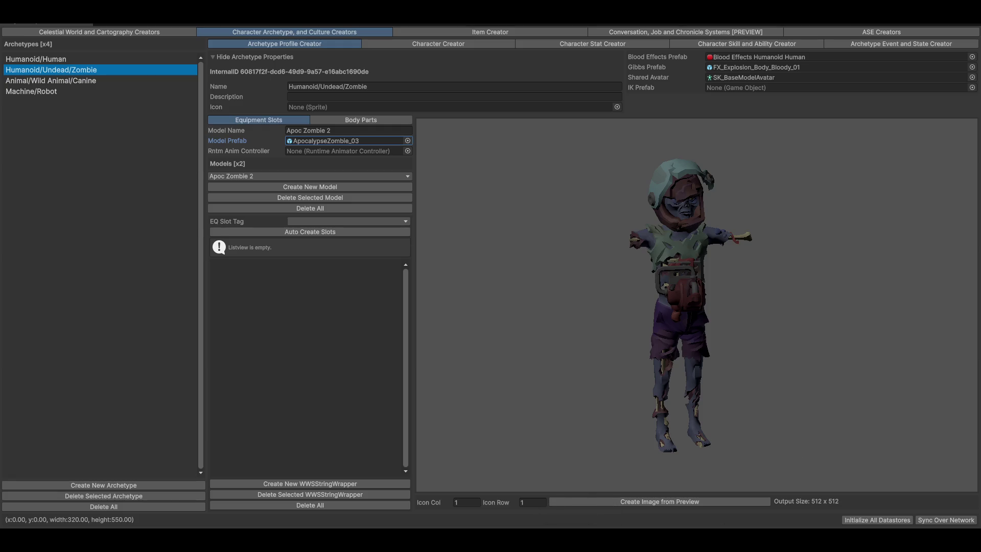
pyautogui.moveTo(604, 540)
pyautogui.moveTo(725, 338)
pyautogui.mouseDown()
pyautogui.moveTo(744, 335)
pyautogui.moveTo(473, 336)
pyautogui.moveTo(735, 335)
pyautogui.moveTo(737, 391)
pyautogui.moveTo(694, 369)
pyautogui.moveTo(697, 300)
pyautogui.moveTo(681, 299)
pyautogui.mouseUp()
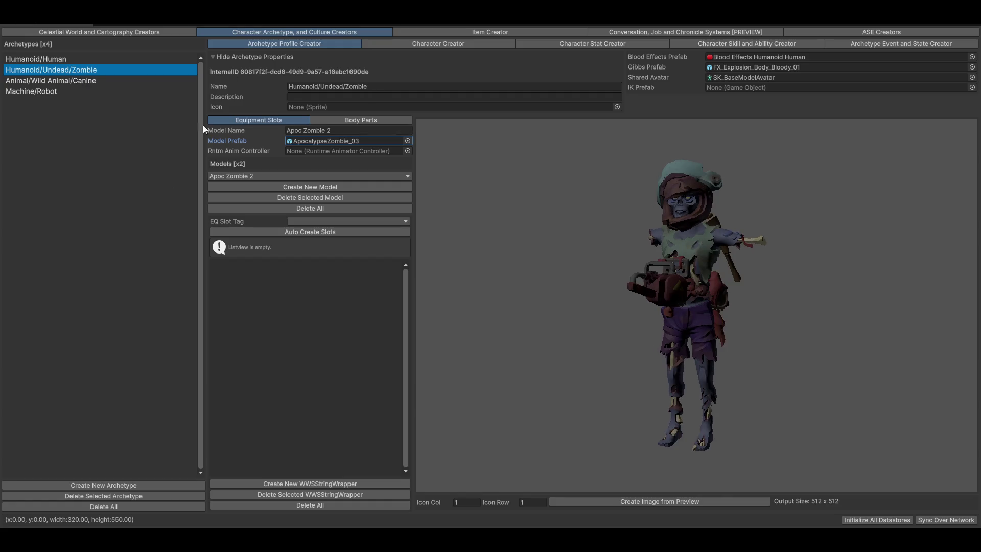
# - Compare the Apoc Zombie 2 and Apocalypse Zombie Male 1 variants, settling on Male 1
pyautogui.click(429, 44)
pyautogui.moveTo(764, 390)
pyautogui.mouseDown()
pyautogui.moveTo(691, 397)
pyautogui.moveTo(712, 336)
pyautogui.mouseUp()
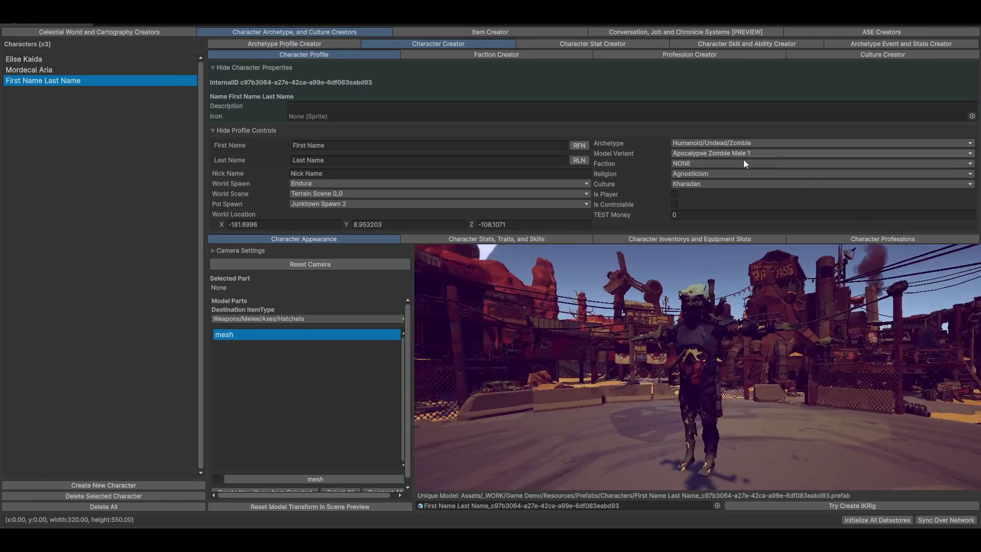
pyautogui.click(730, 152)
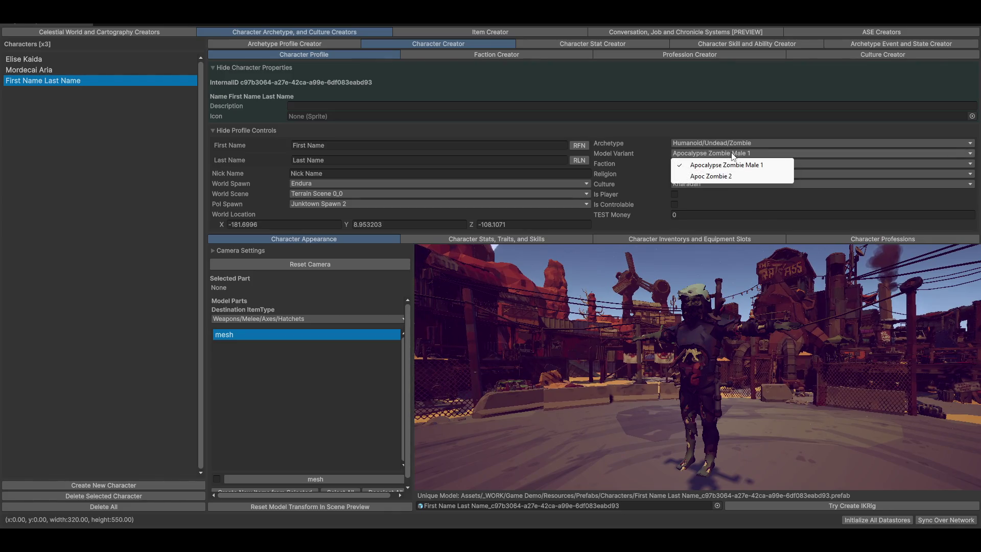
pyautogui.click(705, 180)
pyautogui.moveTo(682, 323)
pyautogui.mouseDown()
pyautogui.moveTo(737, 329)
pyautogui.moveTo(651, 329)
pyautogui.mouseUp()
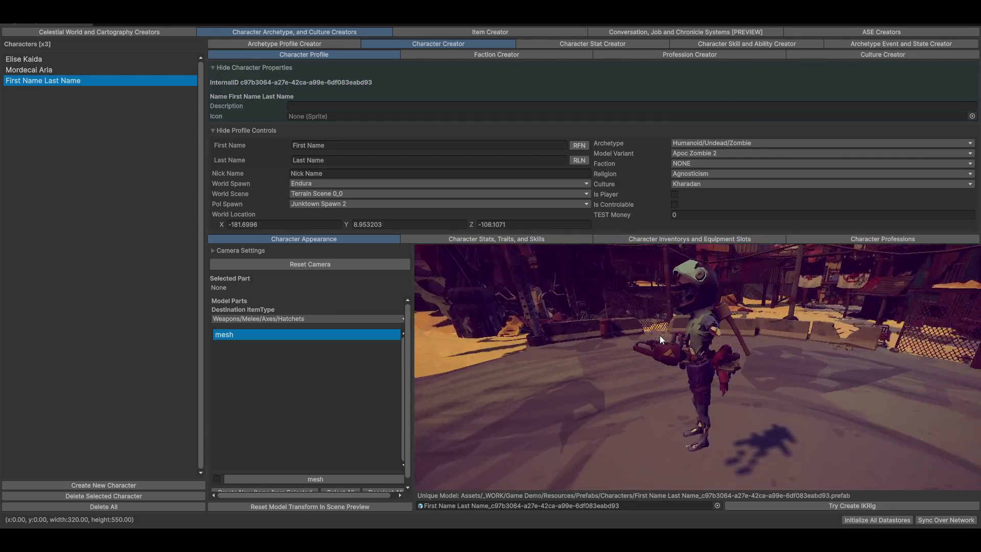
pyautogui.click(725, 153)
pyautogui.click(745, 165)
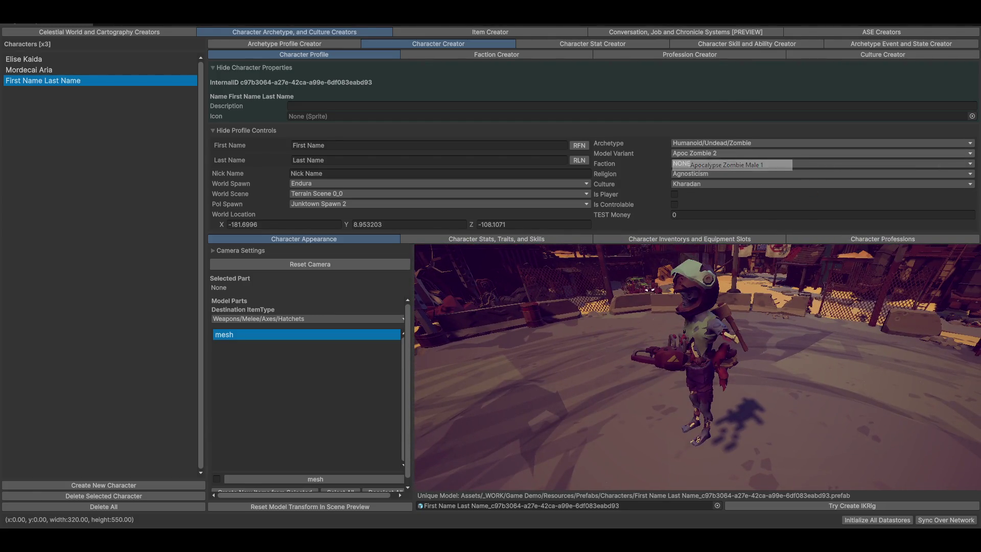
# - Check the Faction (NONE) and Religion (Agnosticism) lists and orbit the zombie preview
pyautogui.click(714, 164)
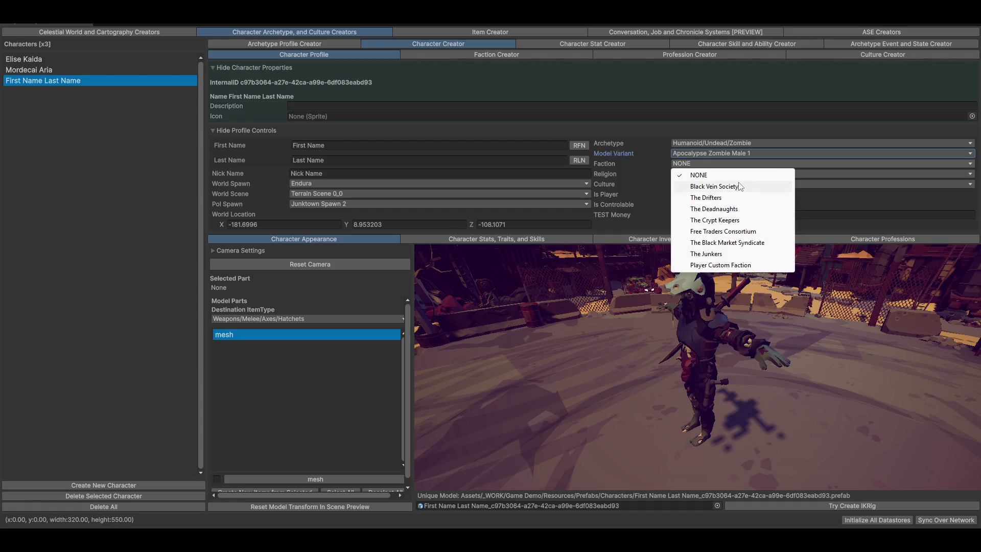
pyautogui.click(616, 163)
pyautogui.click(708, 172)
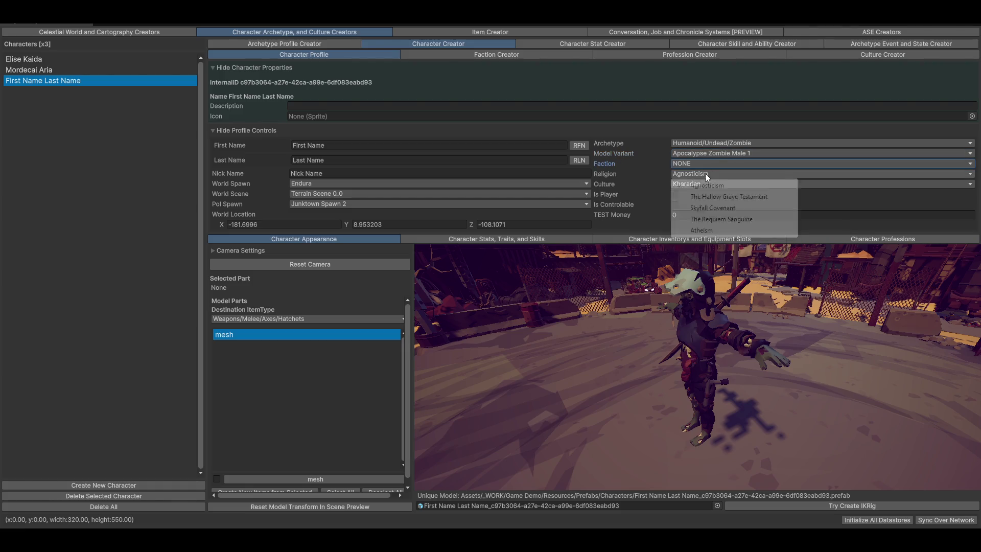
pyautogui.click(614, 174)
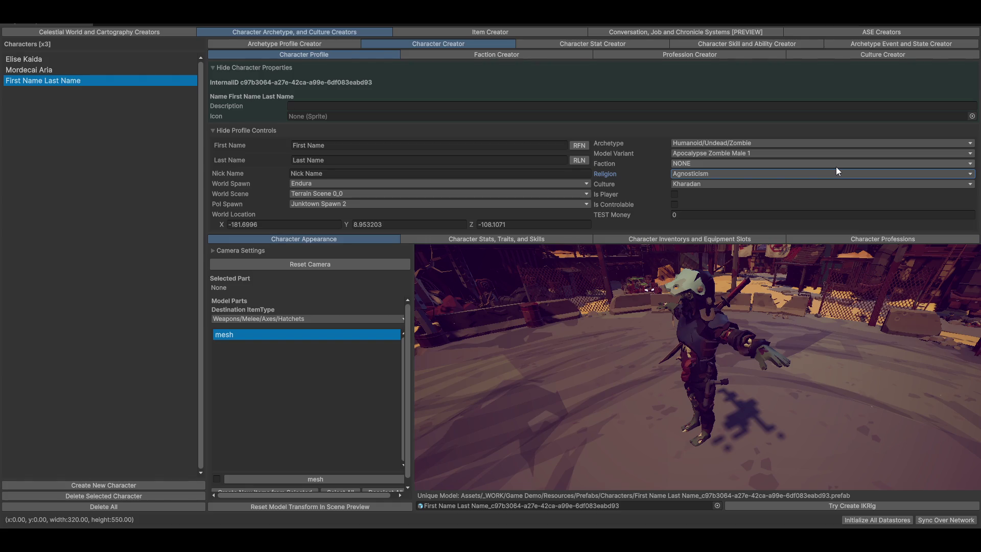
pyautogui.click(700, 173)
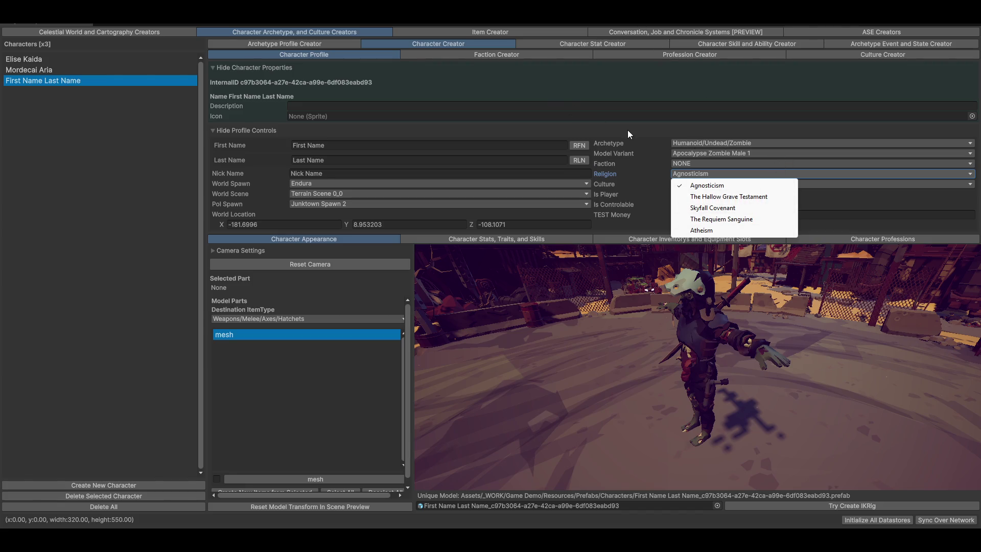
pyautogui.click(667, 131)
pyautogui.click(667, 130)
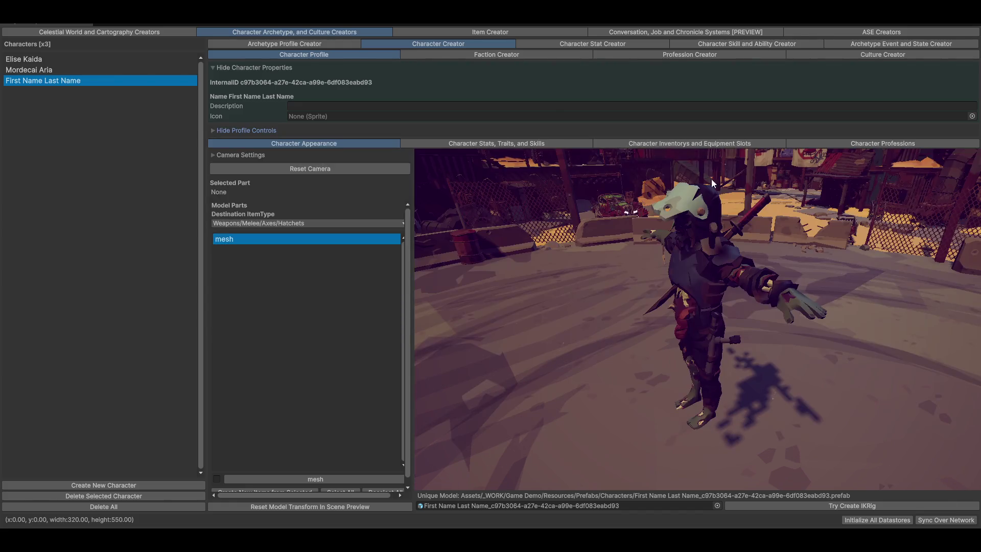
pyautogui.click(260, 131)
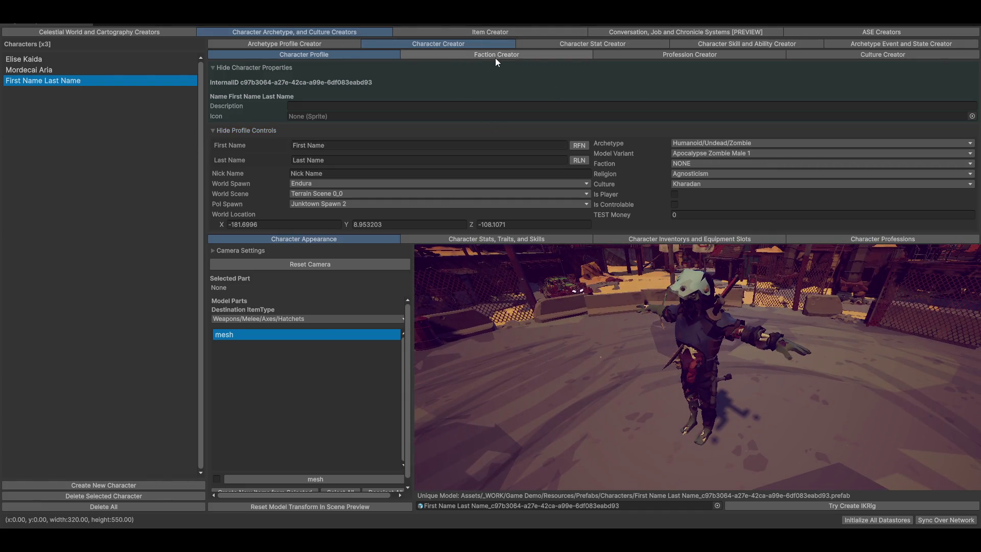
pyautogui.moveTo(679, 372)
pyautogui.mouseDown()
pyautogui.moveTo(719, 358)
pyautogui.moveTo(678, 372)
pyautogui.moveTo(686, 374)
pyautogui.mouseUp()
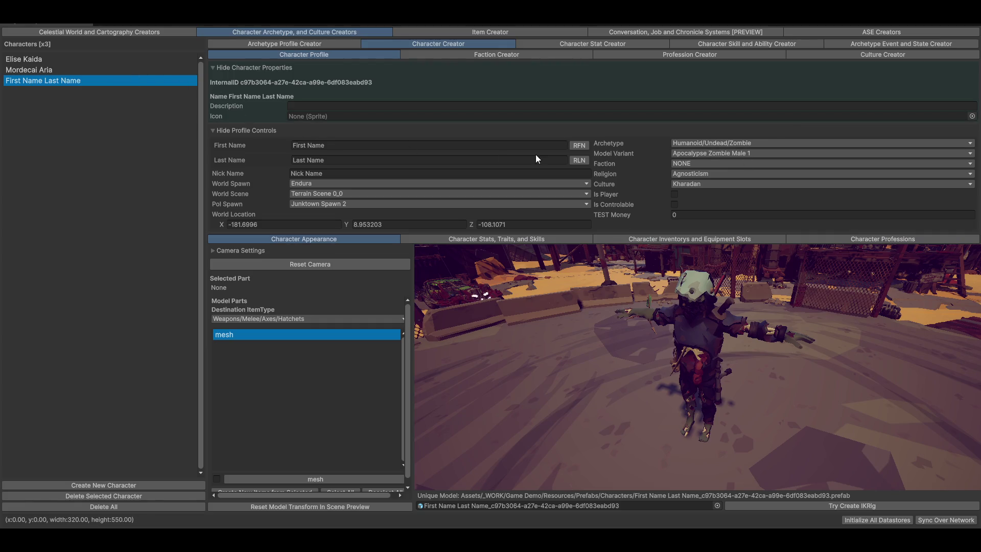
# - Give the character the random name Sable Rhea and update the prefab name to match
pyautogui.click(579, 144)
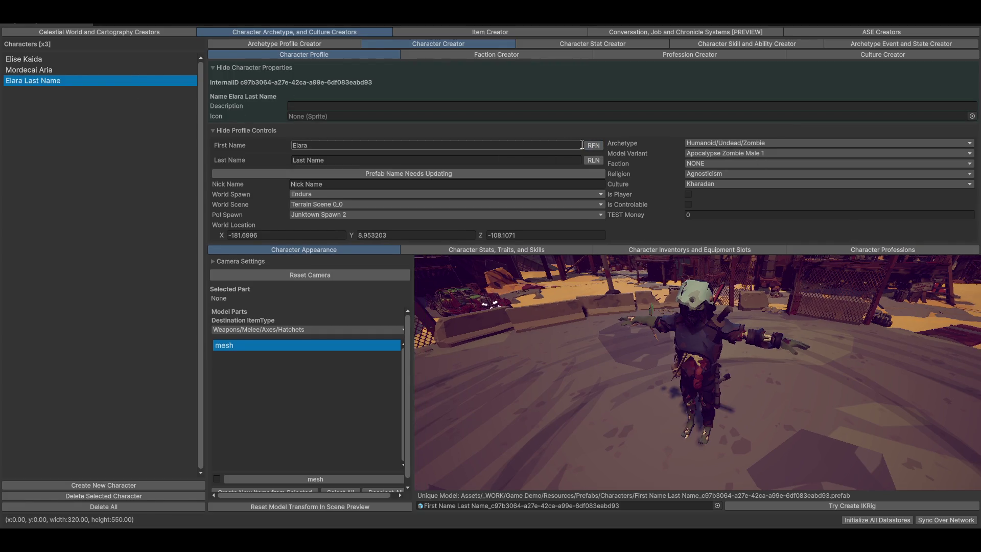
pyautogui.write('Sable')
pyautogui.click(593, 160)
pyautogui.click(385, 173)
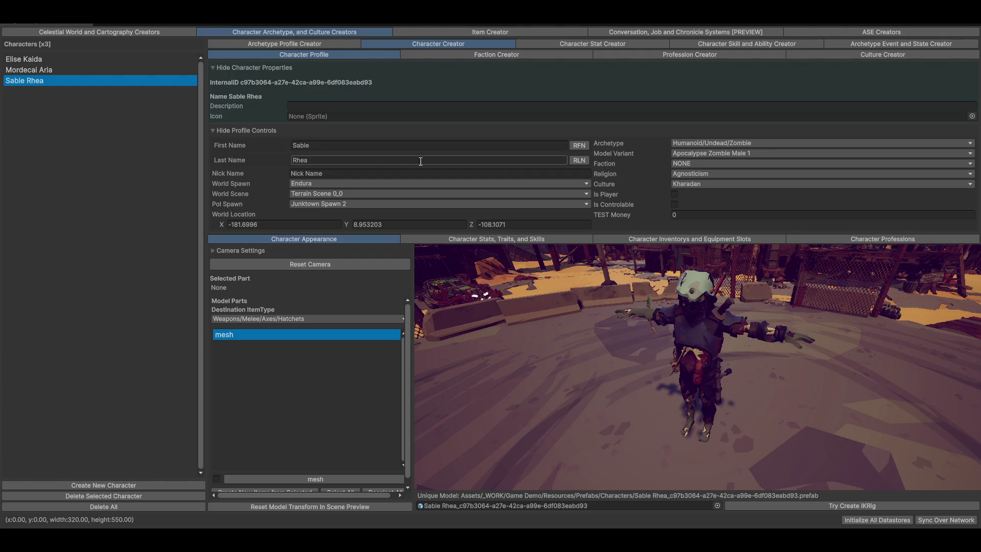
# - Make the character Humanoid/Human with the Civilian/Female/02 model variant
pyautogui.click(737, 142)
pyautogui.moveTo(731, 155)
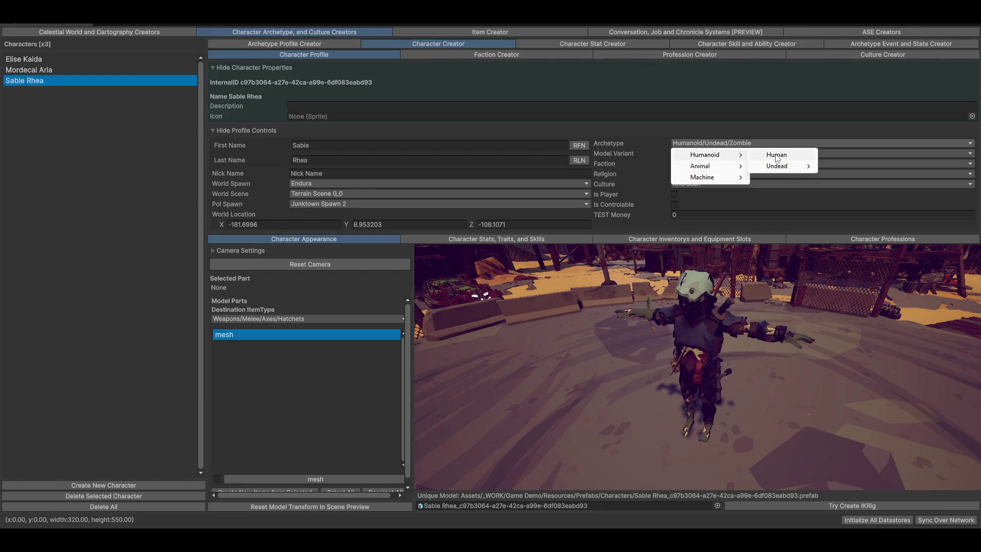
pyautogui.click(776, 157)
pyautogui.click(708, 153)
pyautogui.moveTo(726, 169)
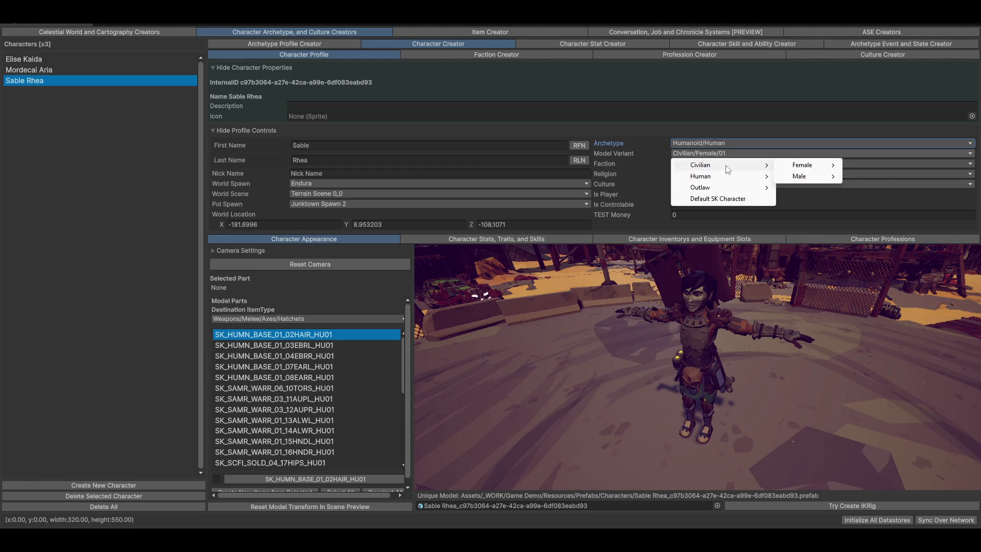
pyautogui.click(869, 164)
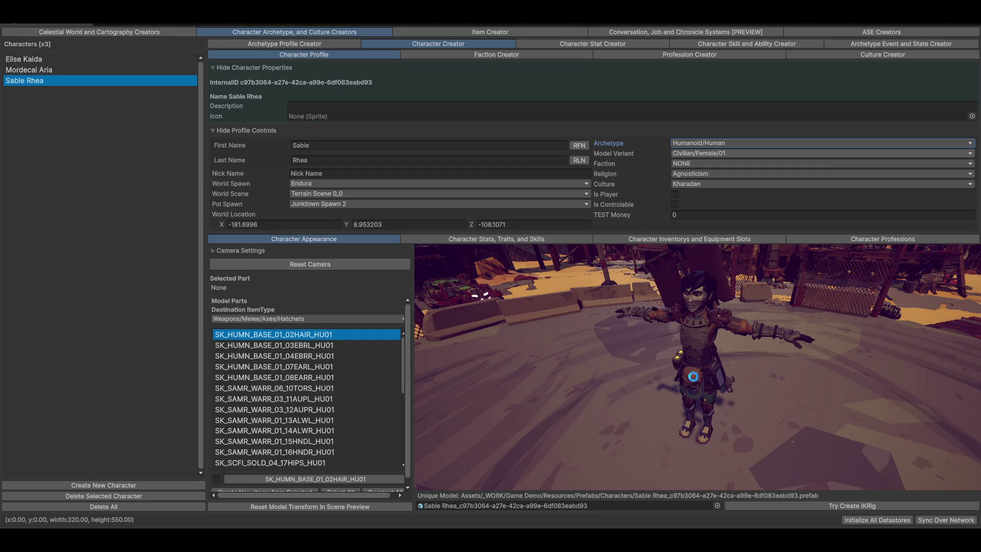
pyautogui.moveTo(605, 368)
pyautogui.mouseDown()
pyautogui.moveTo(645, 376)
pyautogui.moveTo(648, 330)
pyautogui.moveTo(634, 404)
pyautogui.moveTo(572, 361)
pyautogui.mouseUp()
pyautogui.scroll(-5, 639, 376)
pyautogui.scroll(2, 670, 347)
pyautogui.scroll(-3, 599, 358)
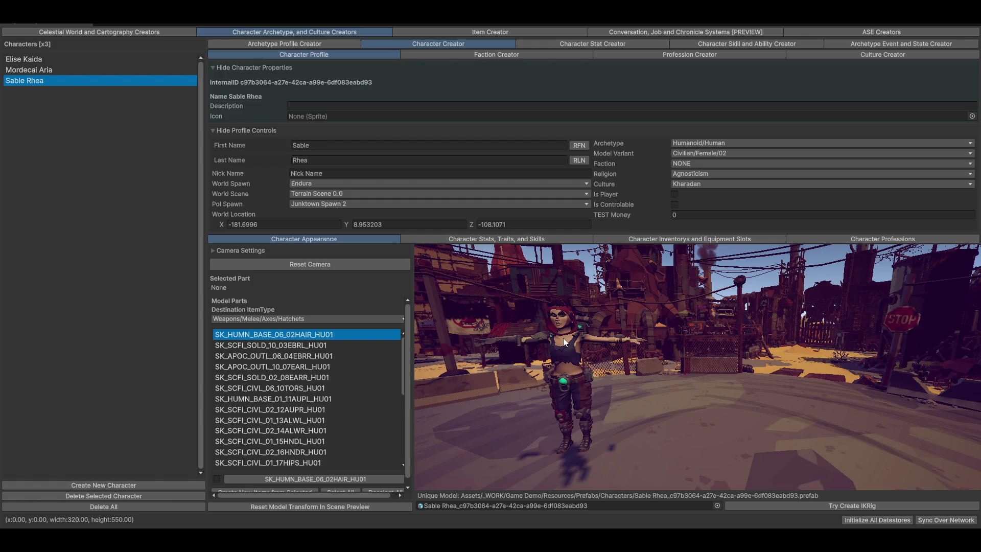
# - Review Sable Rhea's model parts and confirm her culture stays Kharadan
pyautogui.scroll(-3, 329, 386)
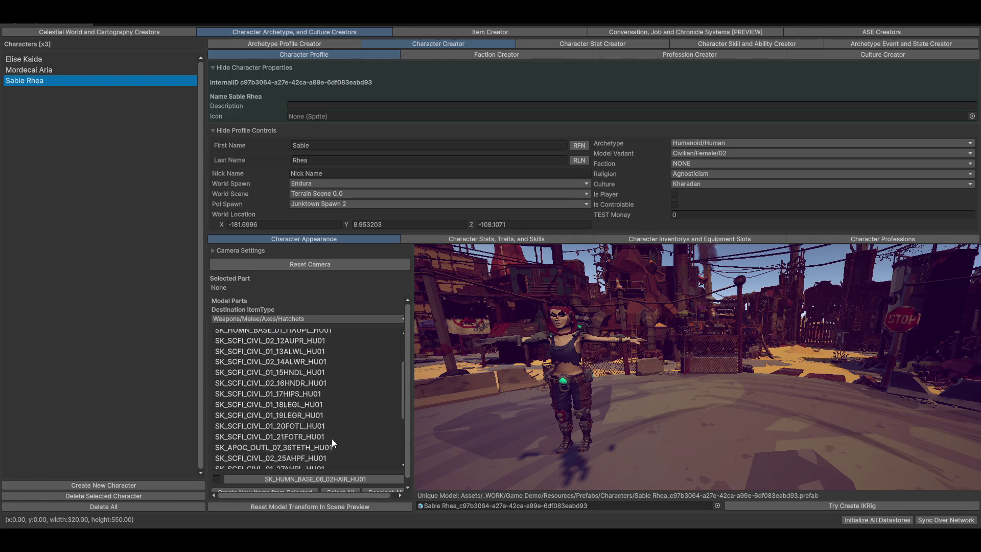
pyautogui.scroll(3, 335, 440)
pyautogui.click(284, 366)
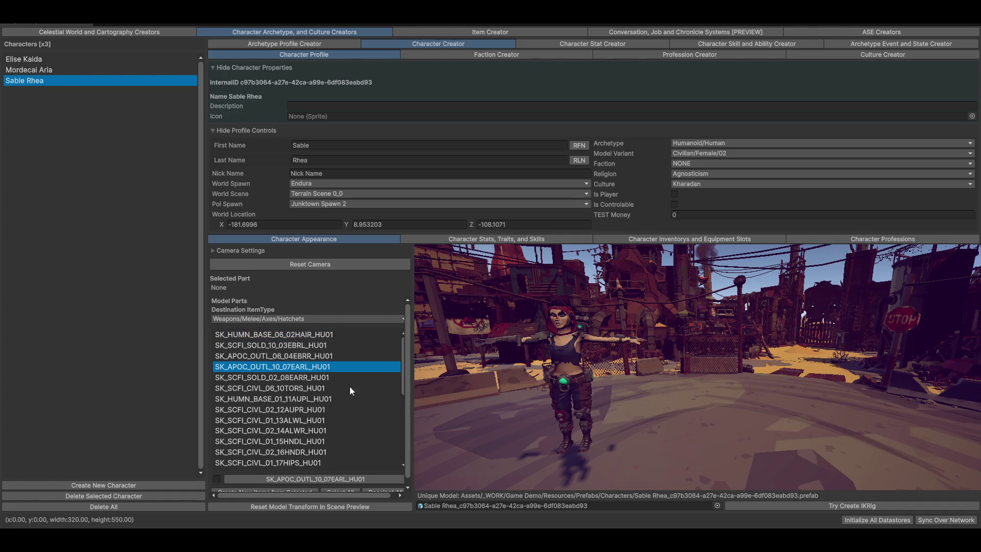
pyautogui.click(316, 345)
pyautogui.click(295, 334)
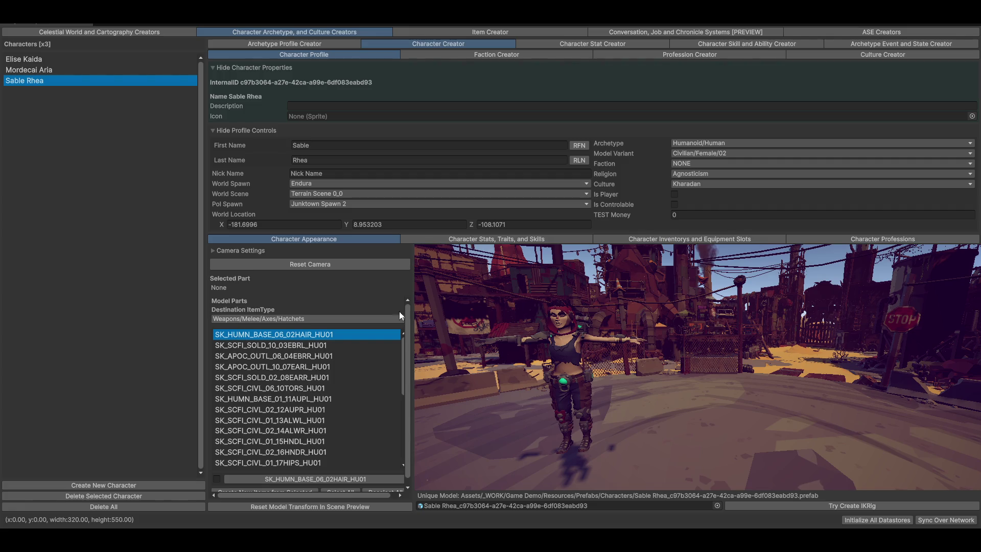
pyautogui.moveTo(598, 396)
pyautogui.mouseDown()
pyautogui.moveTo(610, 396)
pyautogui.moveTo(590, 394)
pyautogui.moveTo(636, 347)
pyautogui.mouseUp()
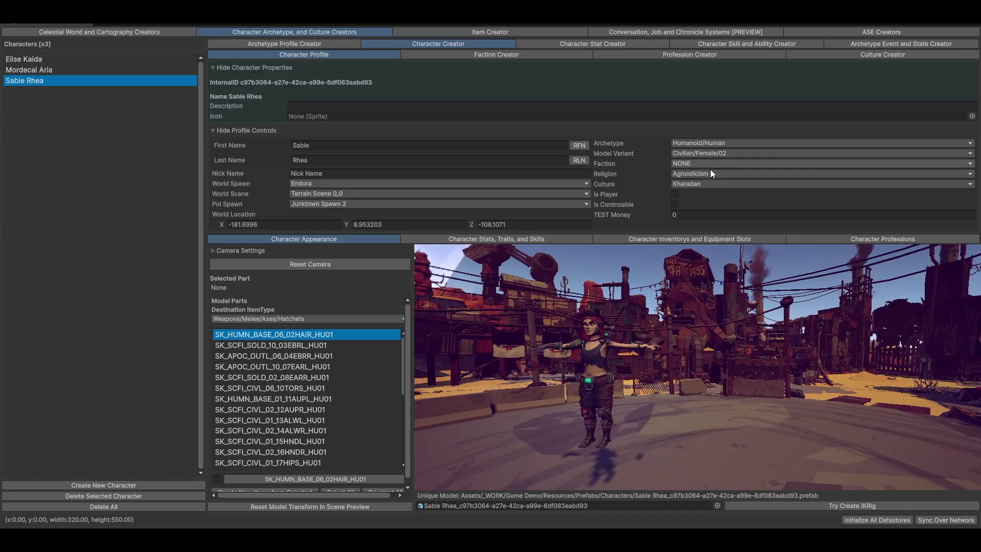
pyautogui.click(708, 185)
pyautogui.click(695, 198)
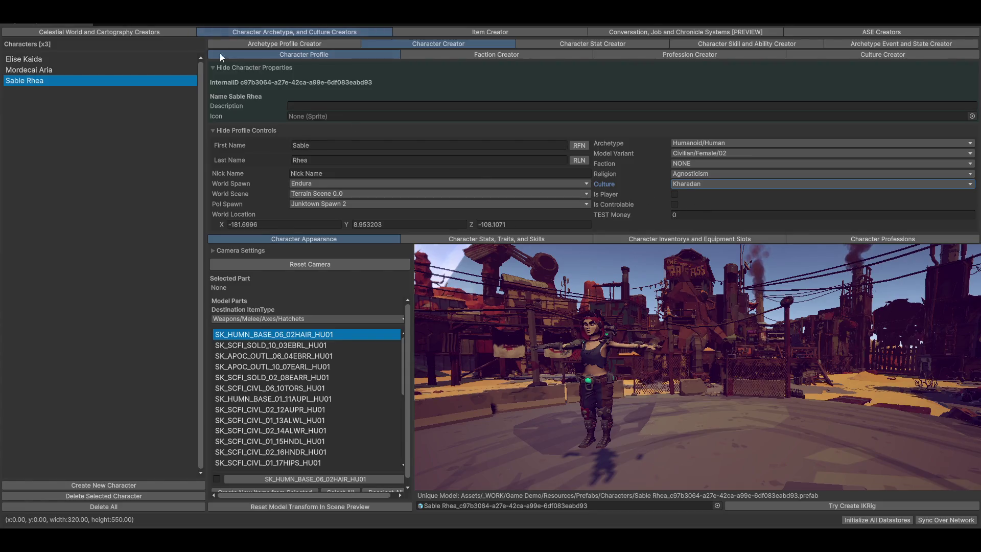
# - Select Elise Kaida and orbit the preview to look down on her
pyautogui.click(22, 59)
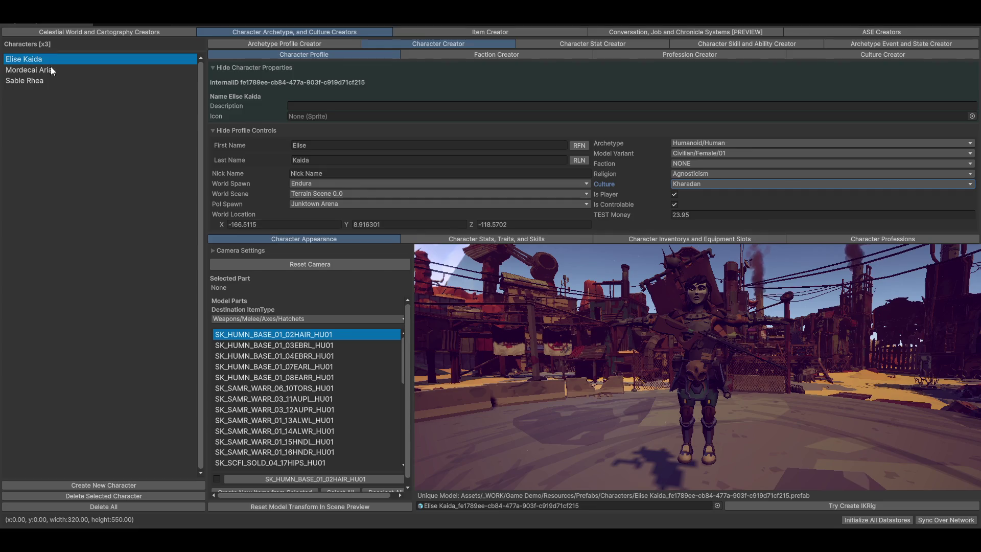
pyautogui.click(674, 197)
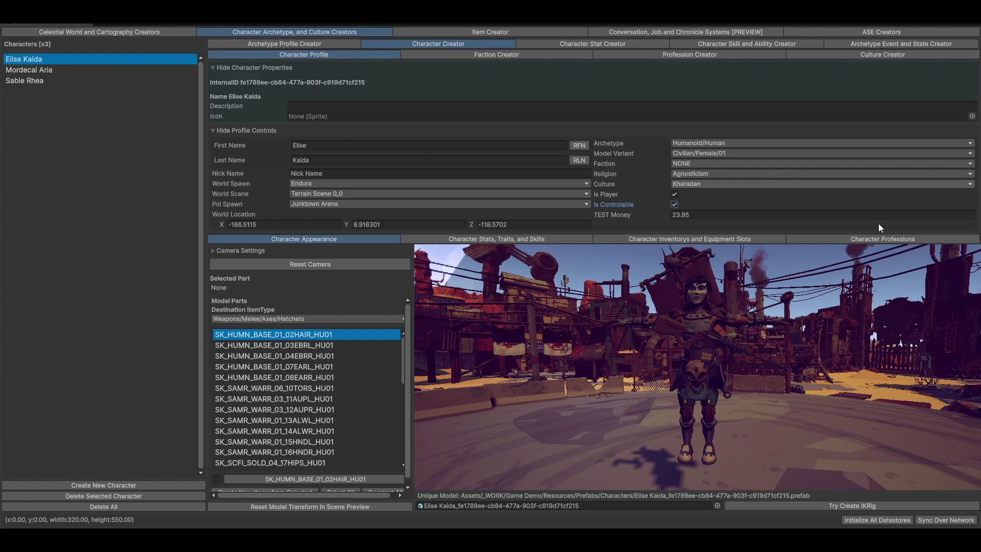
pyautogui.moveTo(835, 357)
pyautogui.mouseDown()
pyautogui.moveTo(782, 373)
pyautogui.moveTo(813, 378)
pyautogui.moveTo(627, 372)
pyautogui.moveTo(691, 364)
pyautogui.moveTo(679, 345)
pyautogui.moveTo(679, 360)
pyautogui.moveTo(670, 357)
pyautogui.moveTo(695, 364)
pyautogui.moveTo(487, 278)
pyautogui.mouseUp()
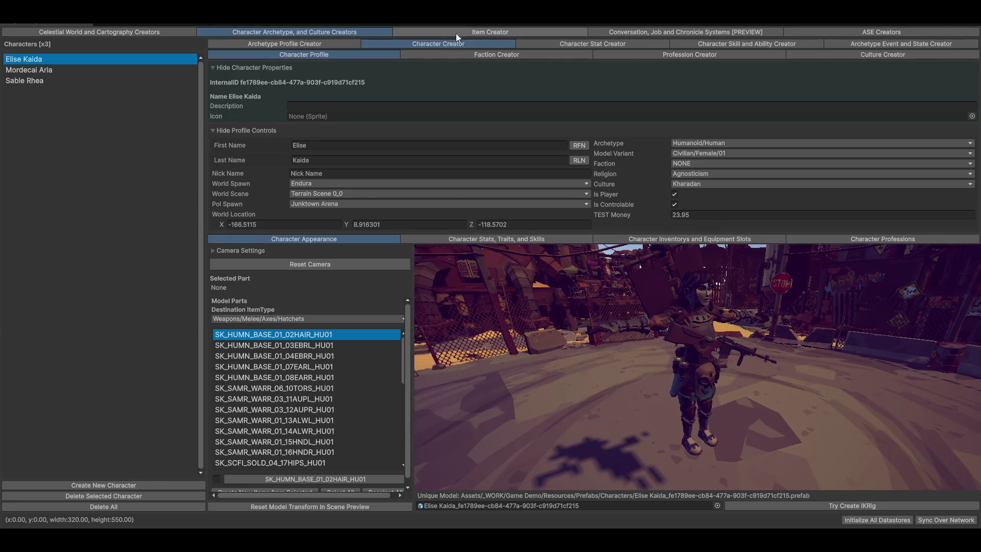
# - Glance at the ScrAxe item profile, then leave the fullscreen creator for the main editor
pyautogui.click(455, 33)
pyautogui.click(331, 44)
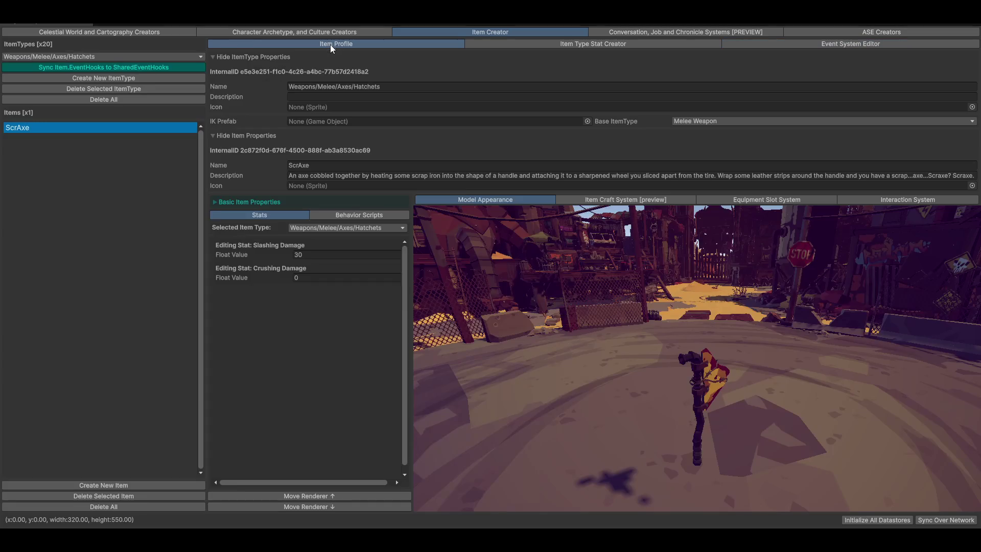
pyautogui.click(296, 507)
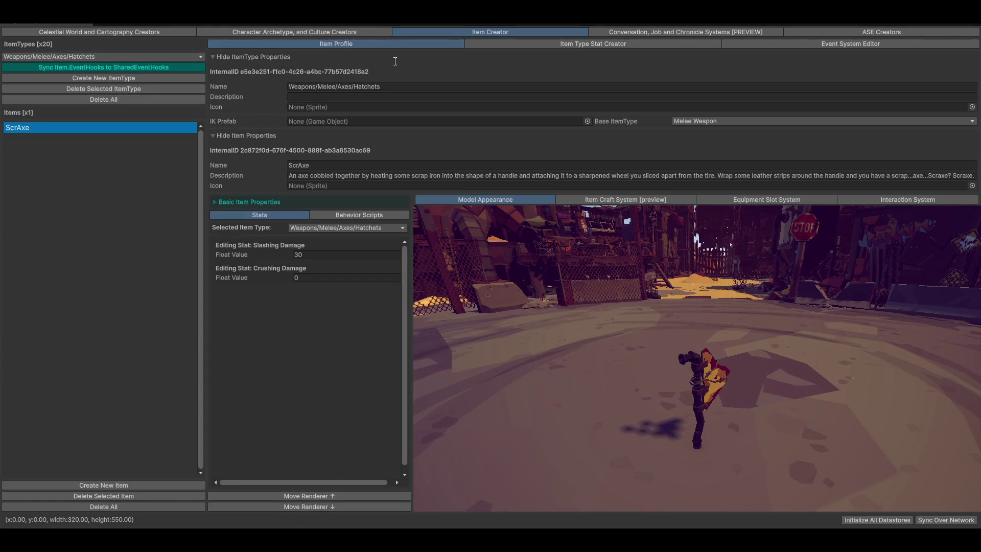
pyautogui.click(265, 33)
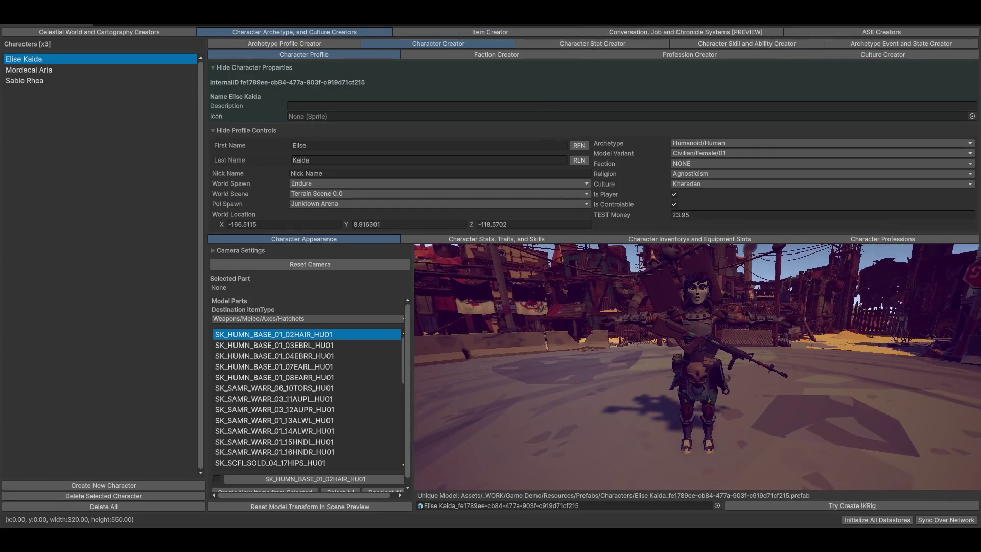
pyautogui.press('super+ctrl+f')
pyautogui.click(510, 207)
# - Frame Elise Kaida's face and arms in the Scene view and show the Animation window
pyautogui.moveTo(511, 207)
pyautogui.mouseDown()
pyautogui.moveTo(470, 191)
pyautogui.moveTo(480, 168)
pyautogui.moveTo(511, 155)
pyautogui.moveTo(554, 162)
pyautogui.moveTo(581, 132)
pyautogui.moveTo(570, 183)
pyautogui.mouseUp()
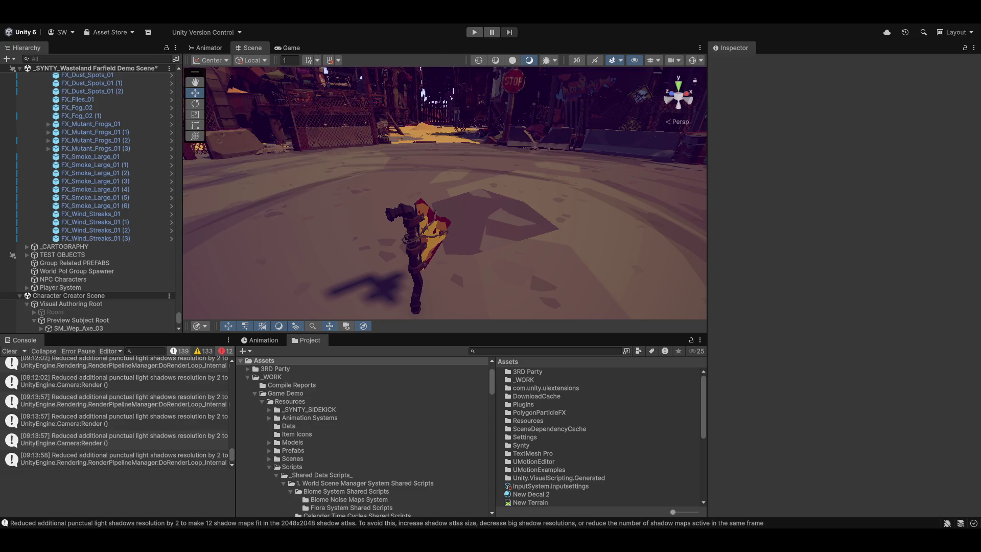
pyautogui.moveTo(434, 176)
pyautogui.mouseDown()
pyautogui.moveTo(434, 191)
pyautogui.moveTo(422, 182)
pyautogui.moveTo(463, 239)
pyautogui.moveTo(391, 221)
pyautogui.moveTo(355, 188)
pyautogui.moveTo(513, 113)
pyautogui.mouseUp()
pyautogui.moveTo(536, 171)
pyautogui.mouseDown()
pyautogui.moveTo(516, 183)
pyautogui.moveTo(542, 154)
pyautogui.mouseUp()
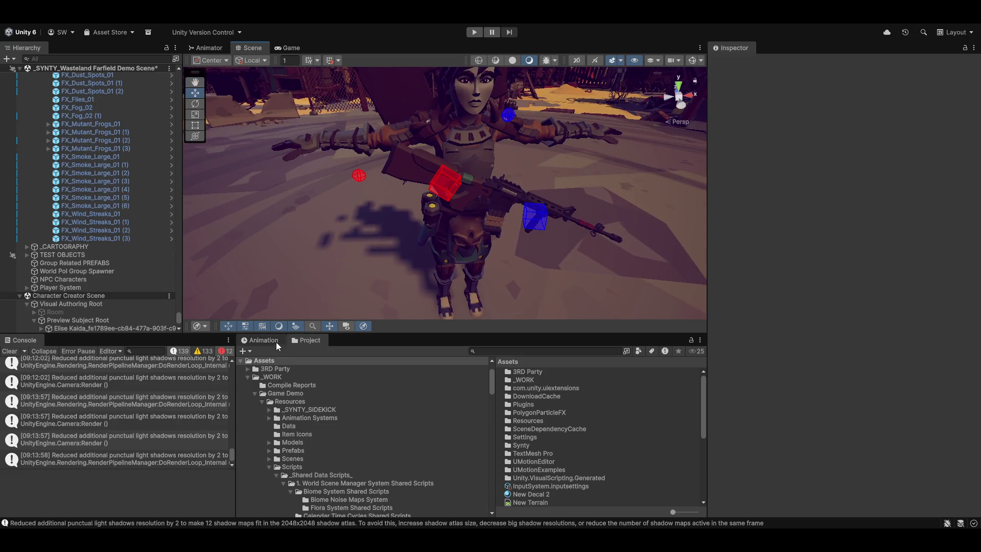
pyautogui.click(259, 340)
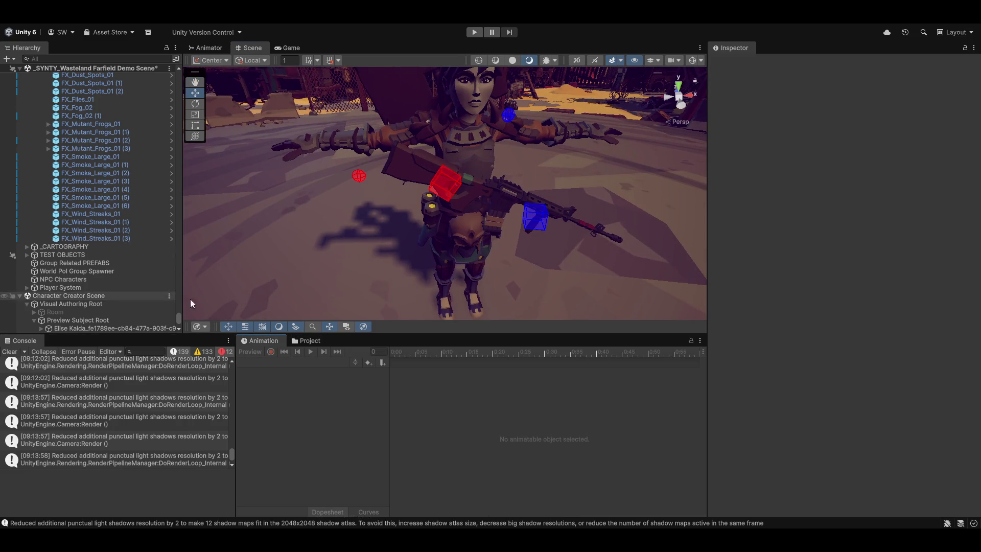
pyautogui.scroll(-3, 138, 306)
# - Assign Basic Player Character Animator Controller to Elise Kaida's Animator and preview frame 16
pyautogui.click(71, 267)
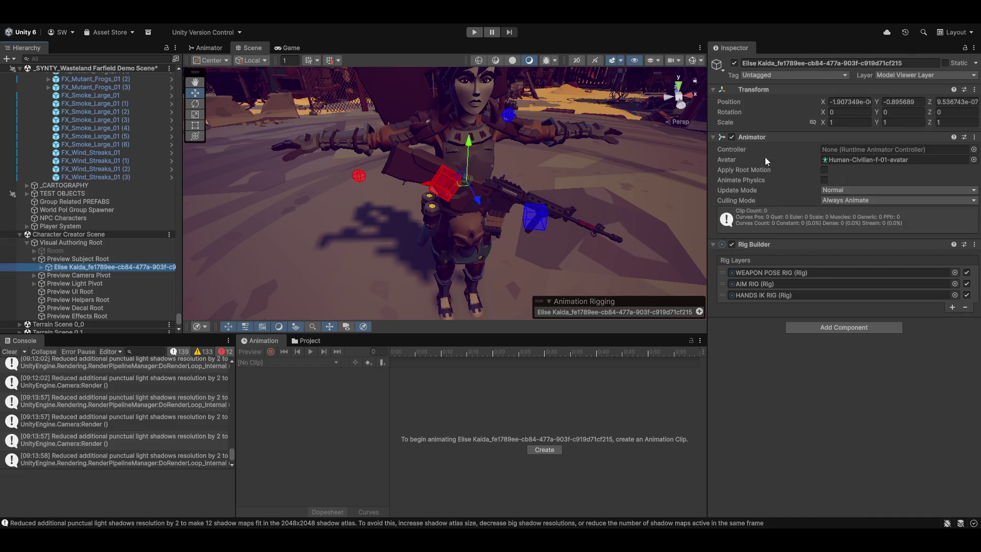
pyautogui.click(974, 150)
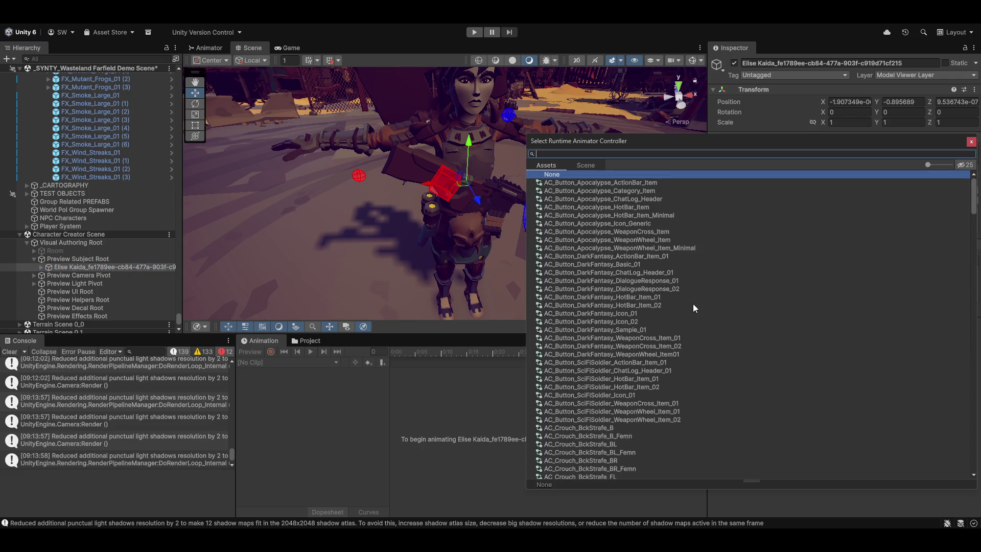
pyautogui.write('basic')
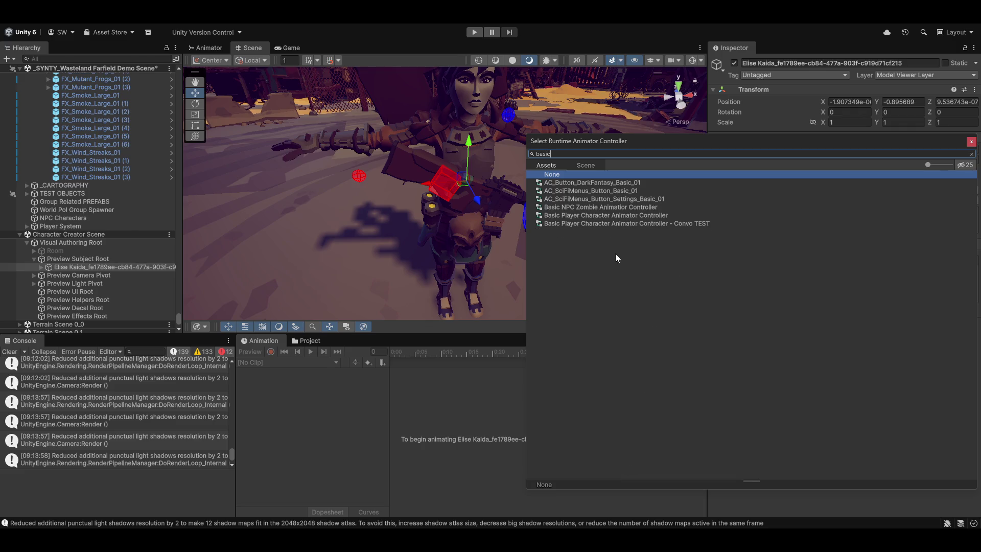
pyautogui.doubleClick(661, 215)
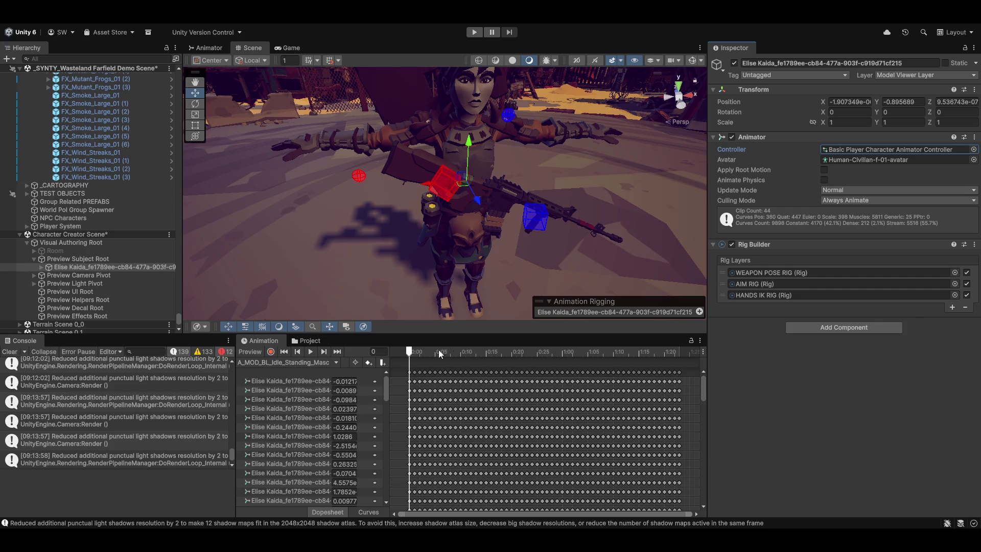
pyautogui.moveTo(410, 355)
pyautogui.mouseDown()
pyautogui.moveTo(588, 355)
pyautogui.moveTo(408, 352)
pyautogui.mouseUp()
# - Rewind to frame 0, switch the preview clip to A_Walk_F_Masc and play it
pyautogui.moveTo(400, 192)
pyautogui.mouseDown()
pyautogui.moveTo(415, 219)
pyautogui.moveTo(511, 202)
pyautogui.moveTo(494, 209)
pyautogui.moveTo(415, 187)
pyautogui.moveTo(480, 161)
pyautogui.moveTo(378, 189)
pyautogui.mouseUp()
pyautogui.scroll(3, 466, 160)
pyautogui.scroll(-5, 449, 169)
pyautogui.click(315, 364)
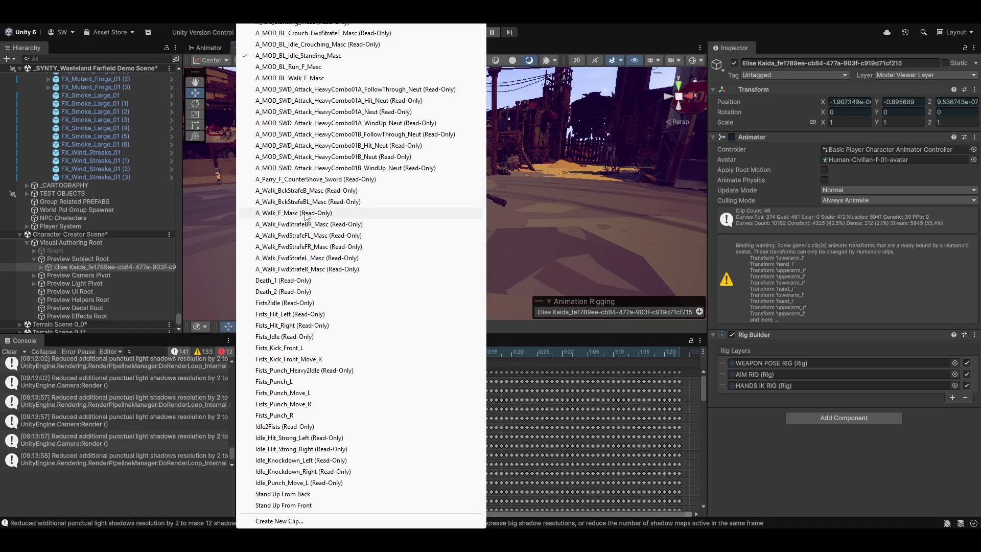
pyautogui.click(286, 213)
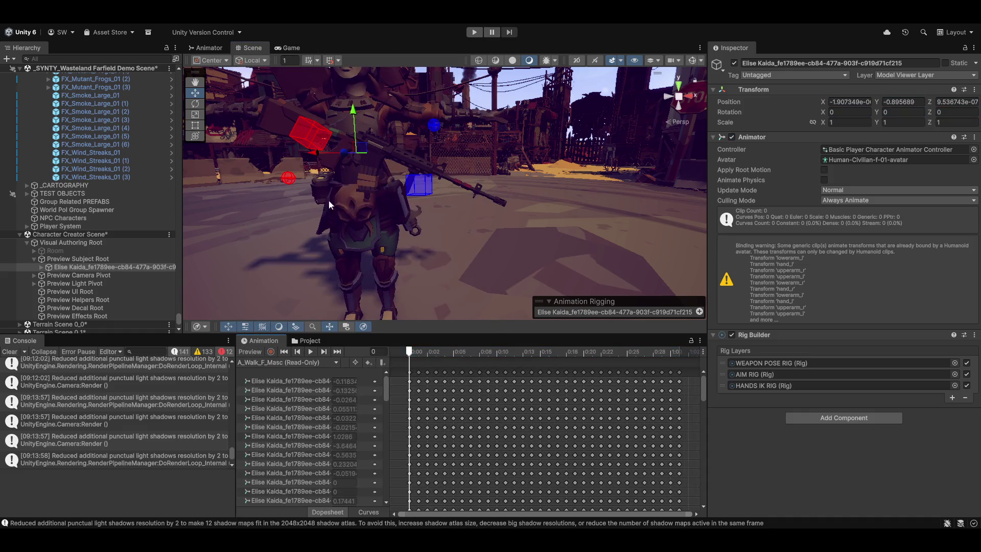
pyautogui.click(312, 353)
pyautogui.moveTo(346, 234)
pyautogui.mouseDown()
pyautogui.moveTo(650, 218)
pyautogui.moveTo(624, 207)
pyautogui.mouseUp()
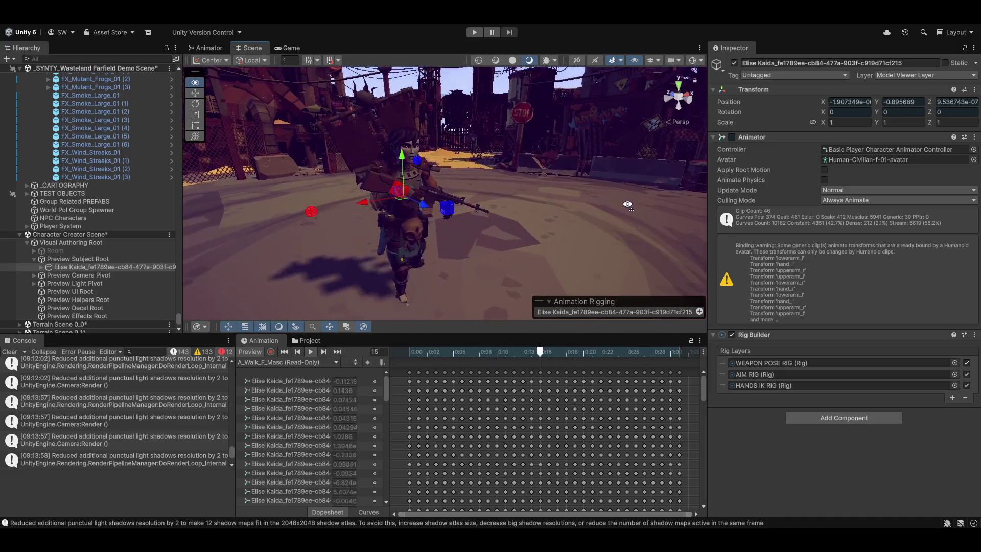
pyautogui.scroll(5, 479, 246)
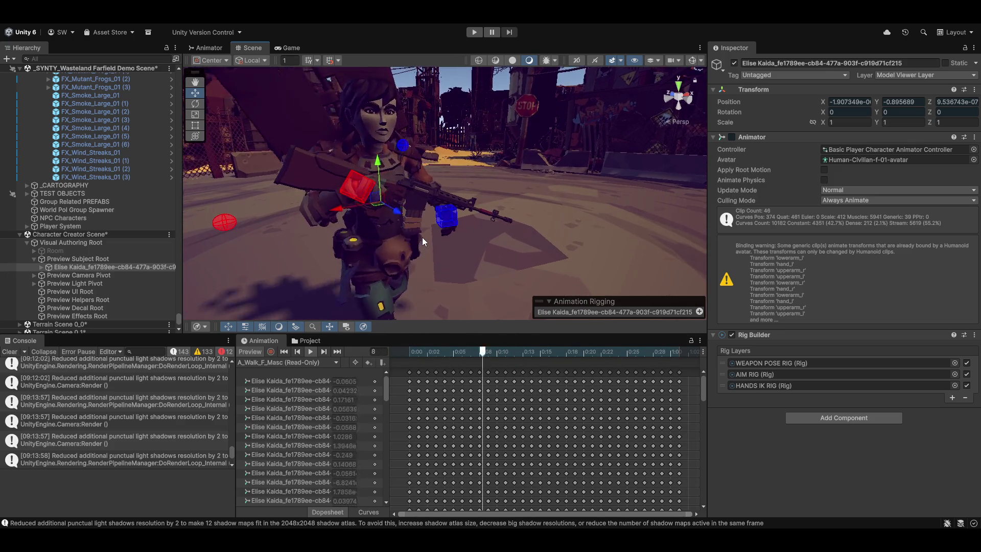
pyautogui.scroll(3, 422, 237)
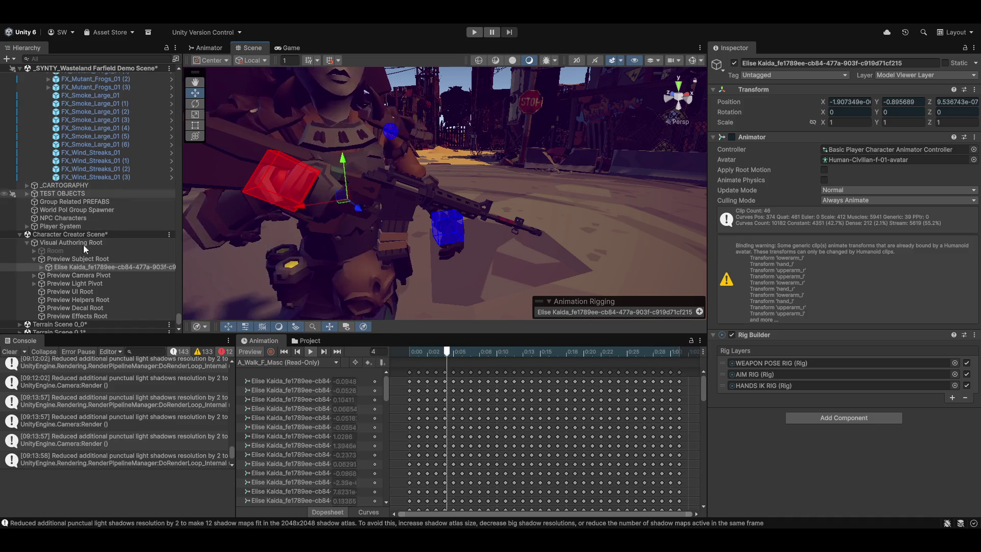
# - Expand Elise Kaida in the Hierarchy down to HUMANOID RIG PREFAB's rigs
pyautogui.click(74, 267)
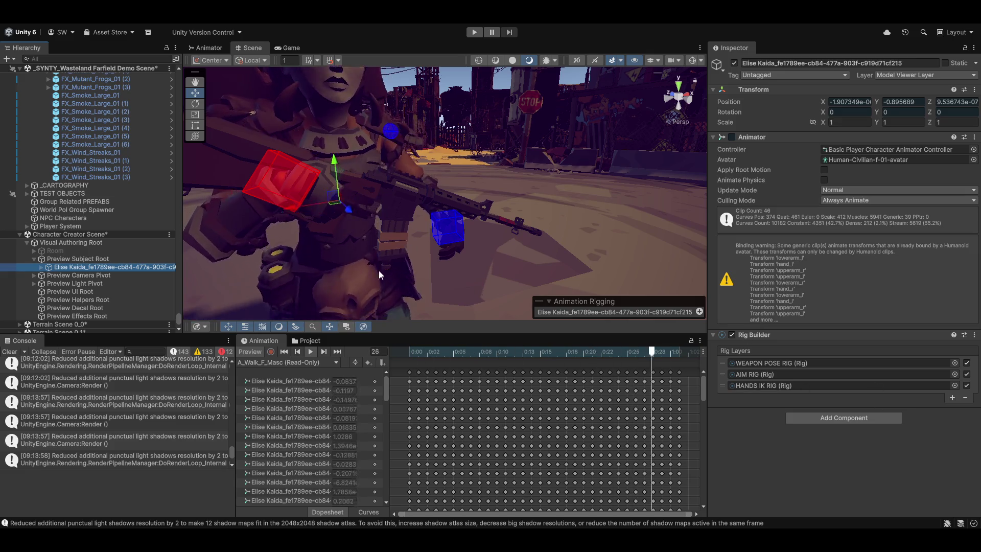
pyautogui.press('Right')
pyautogui.scroll(-6, 125, 278)
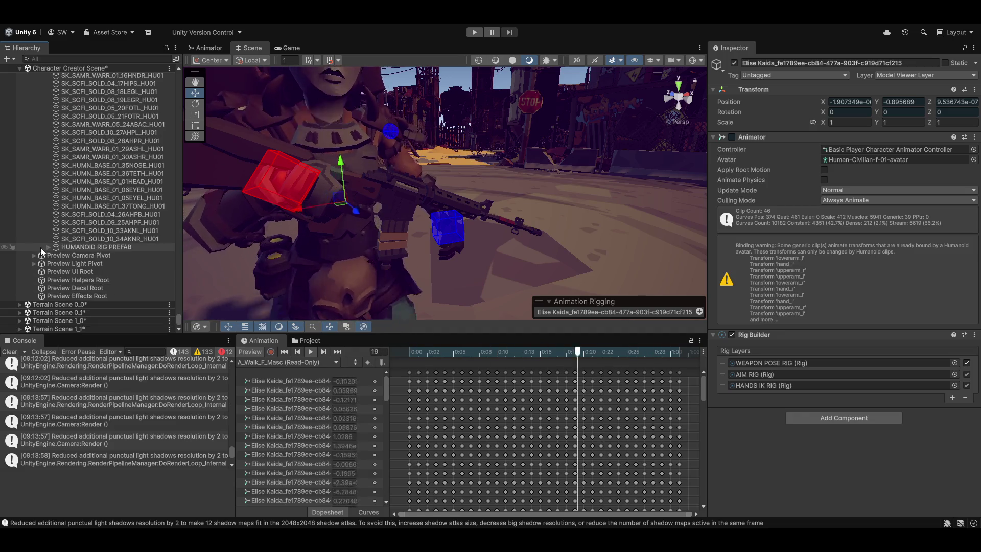
pyautogui.click(50, 247)
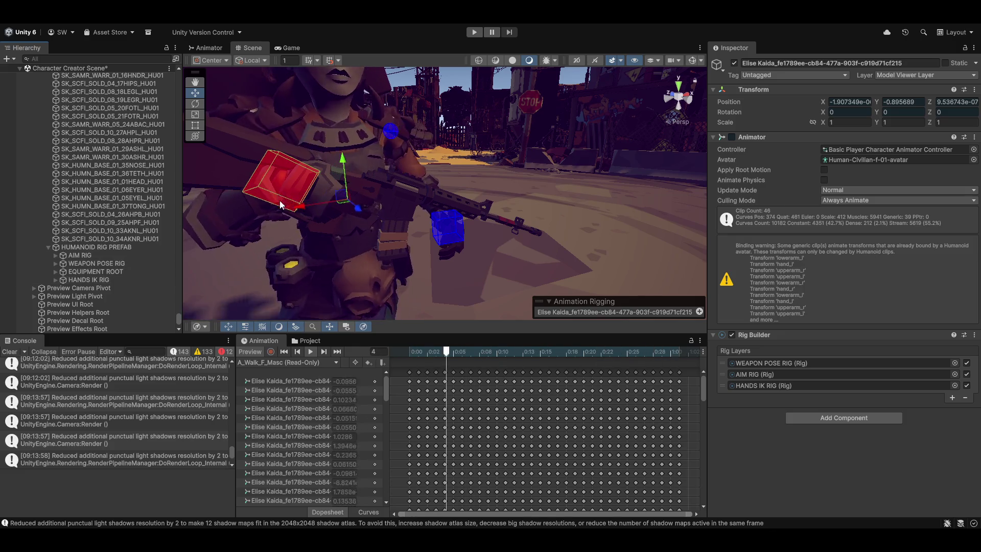
# - Turn the AIM RIG's Rig Weight down to 0
pyautogui.click(91, 246)
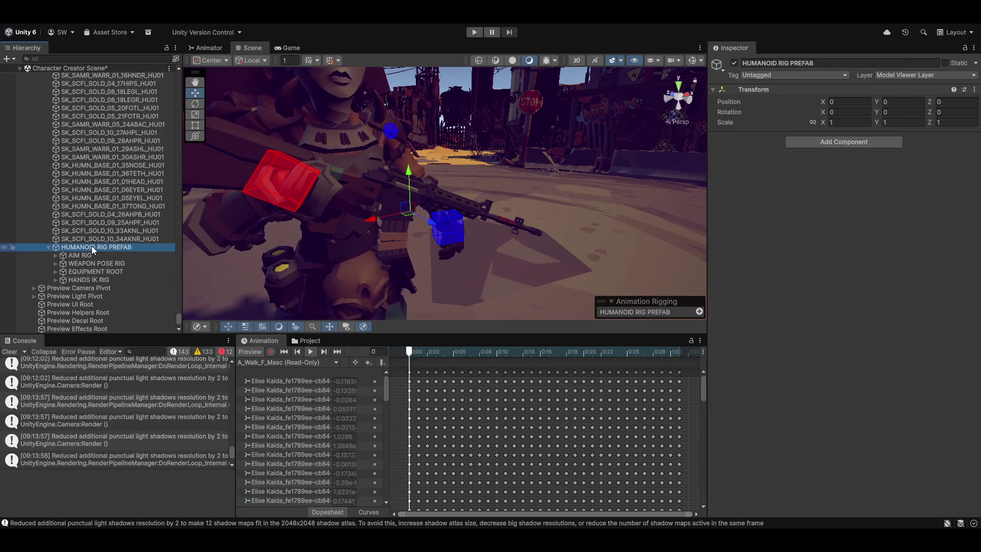
pyautogui.click(86, 256)
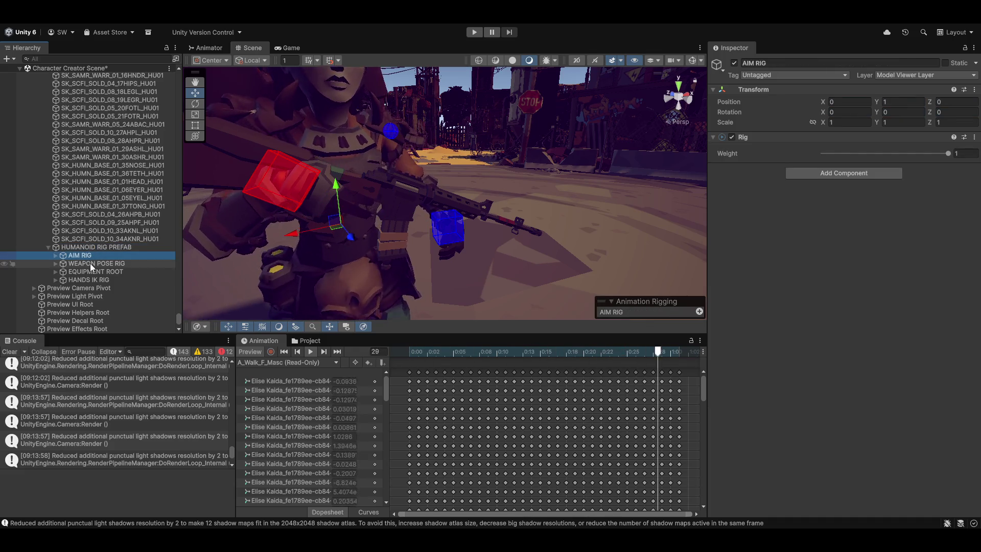
pyautogui.moveTo(947, 154); pyautogui.dragTo(807, 156)
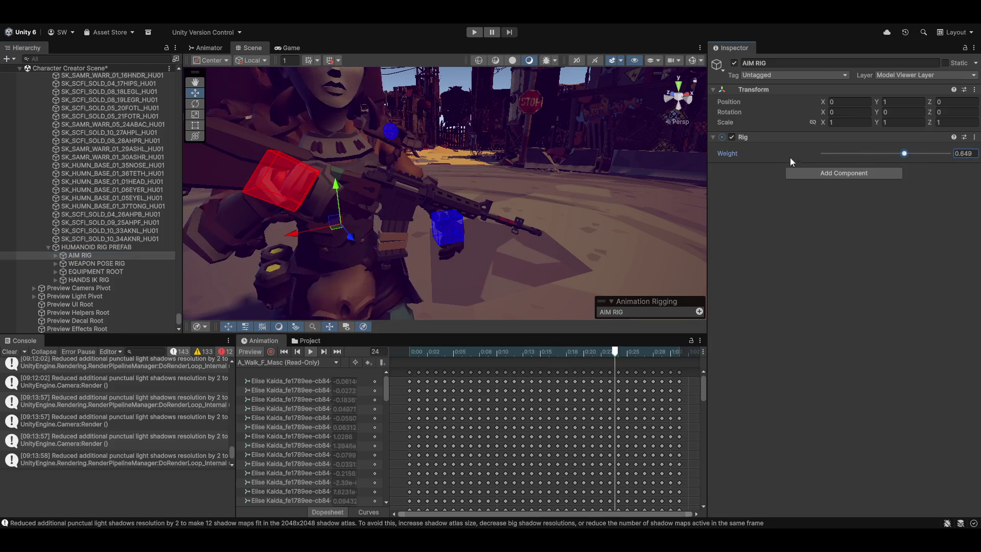
# - Drop HANDS IK RIG weight to 0, raise it to about 0.473, then expand WEAPON POSE RIG
pyautogui.click(100, 262)
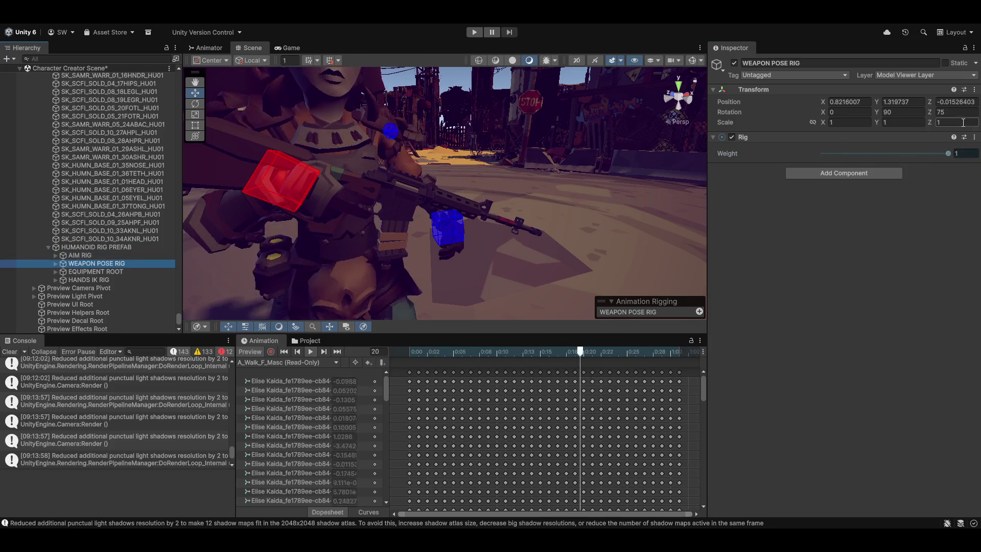
pyautogui.click(96, 271)
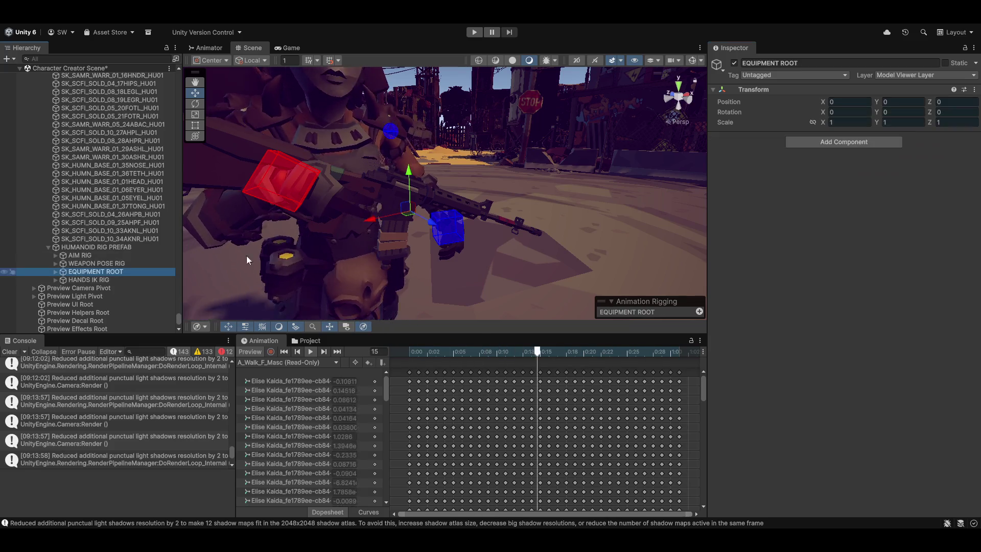
pyautogui.click(89, 279)
pyautogui.moveTo(857, 154); pyautogui.dragTo(814, 155)
pyautogui.scroll(-8, 494, 222)
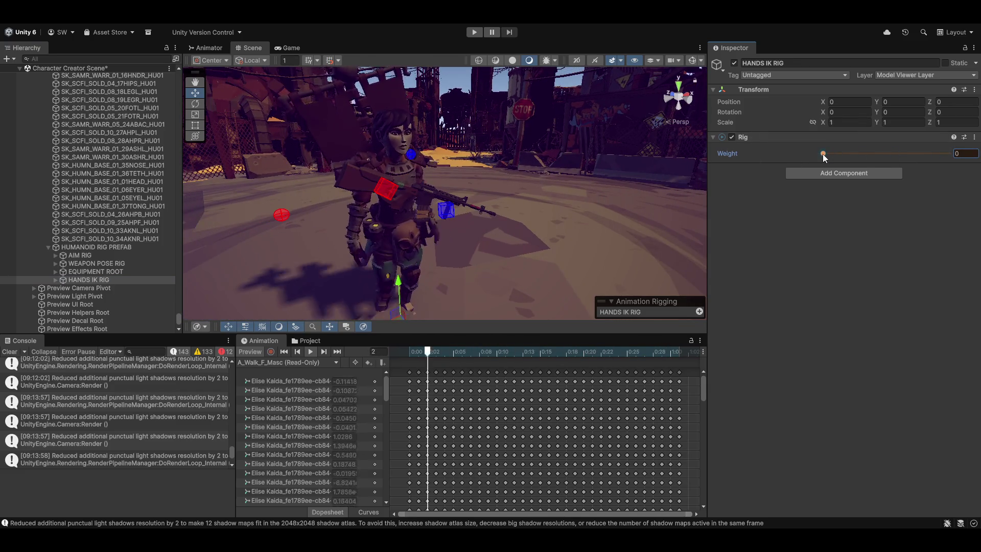
pyautogui.moveTo(822, 154); pyautogui.dragTo(958, 154)
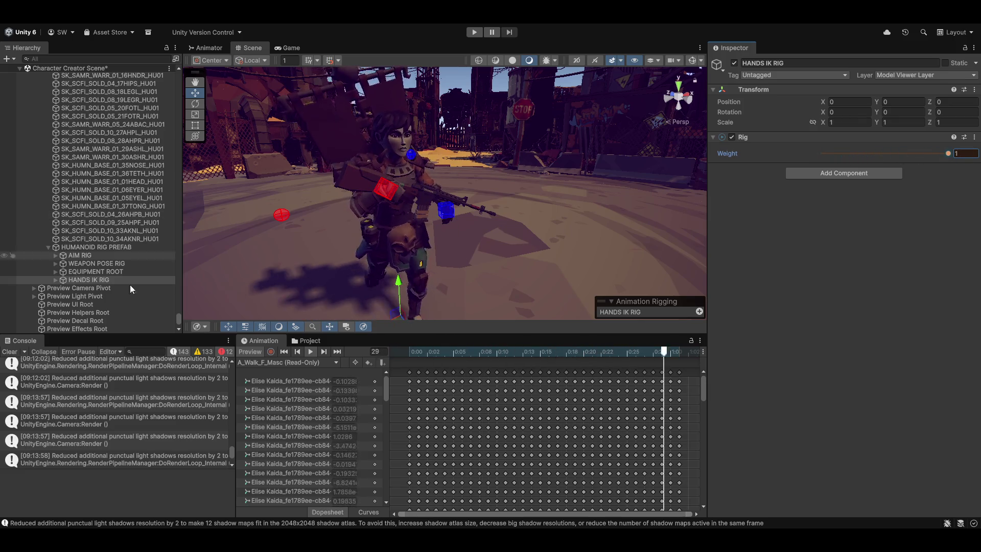
pyautogui.click(55, 263)
pyautogui.click(84, 263)
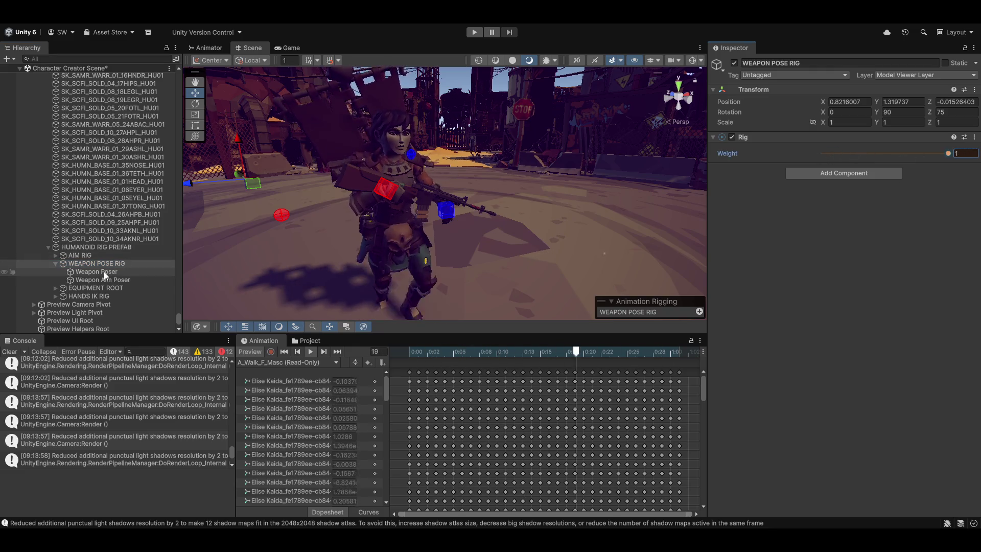
# - Expand the skeleton to clavicle_r and make it Weapon Poser's Multi-Rotation source object
pyautogui.press('Down')
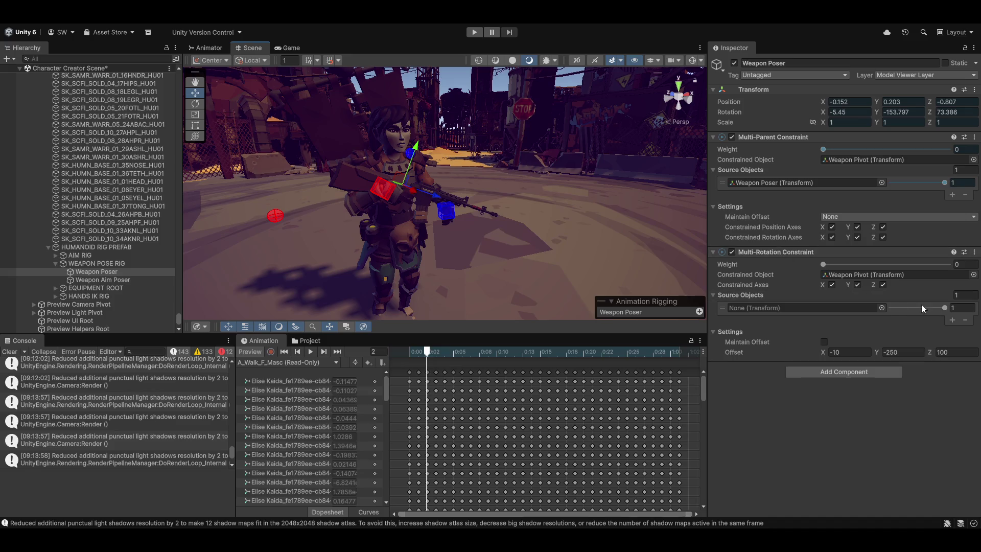
pyautogui.scroll(8, 57, 221)
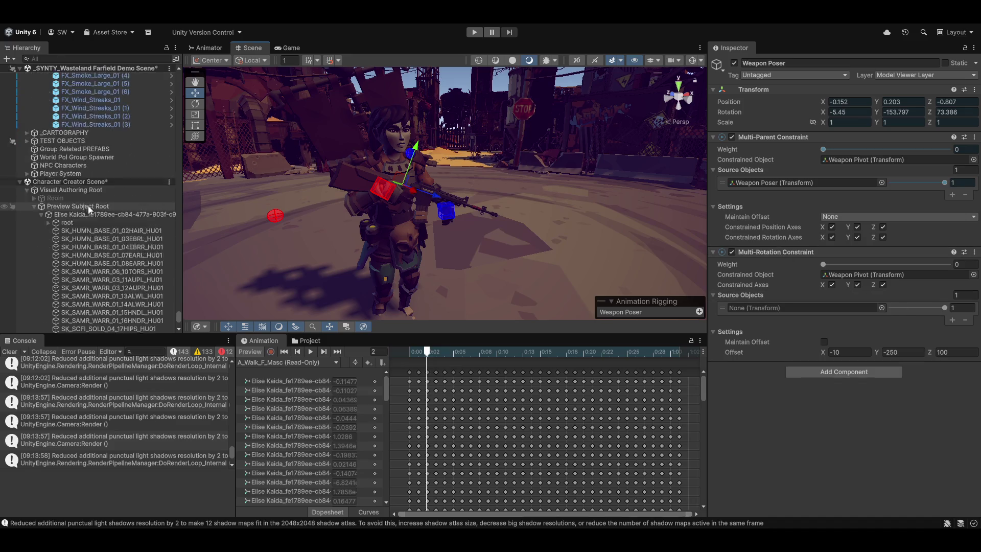
pyautogui.click(48, 223)
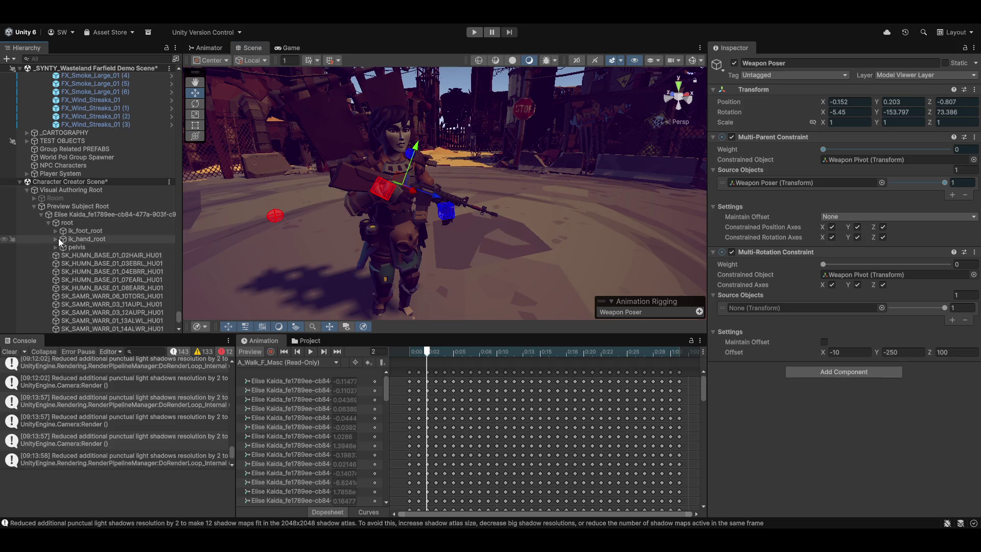
pyautogui.click(56, 248)
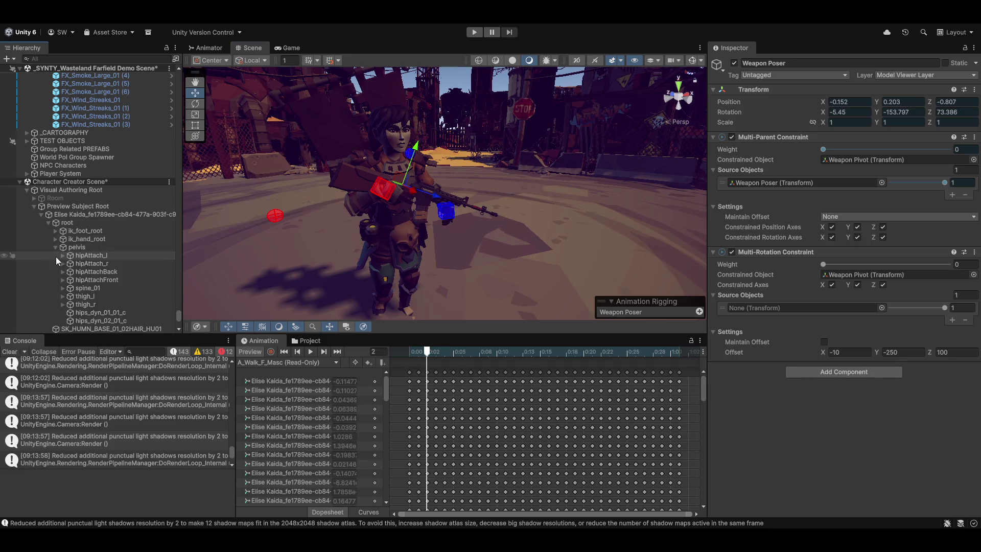
pyautogui.click(62, 288)
pyautogui.click(70, 297)
pyautogui.click(76, 305)
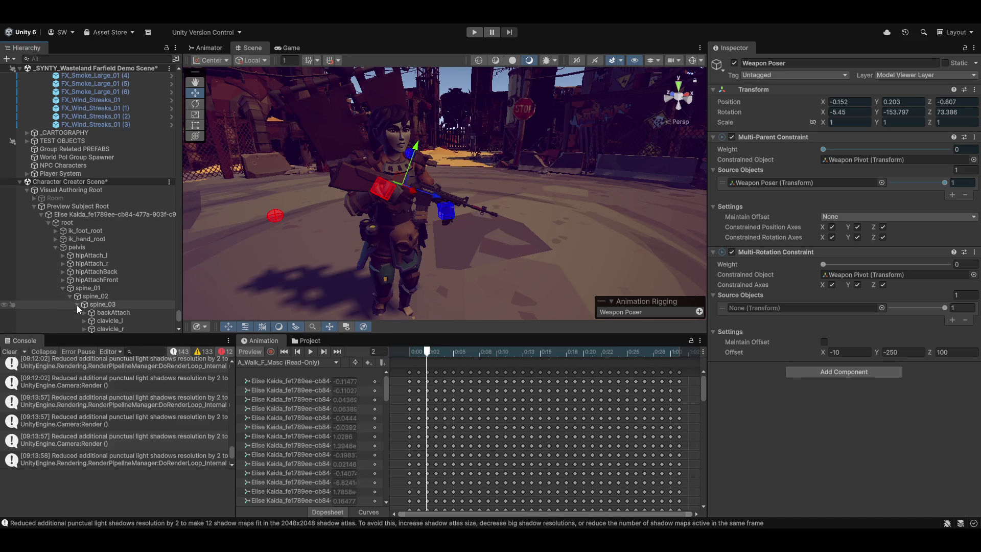
pyautogui.scroll(-3, 105, 312)
pyautogui.moveTo(108, 267)
pyautogui.mouseDown()
pyautogui.moveTo(621, 288)
pyautogui.moveTo(824, 312)
pyautogui.mouseUp()
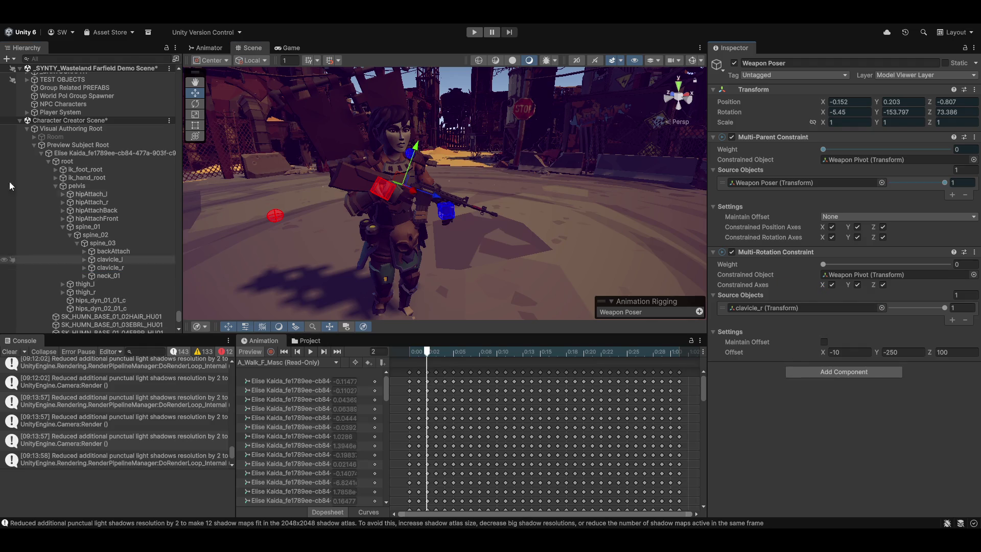
pyautogui.moveTo(426, 171); pyautogui.dragTo(434, 117)
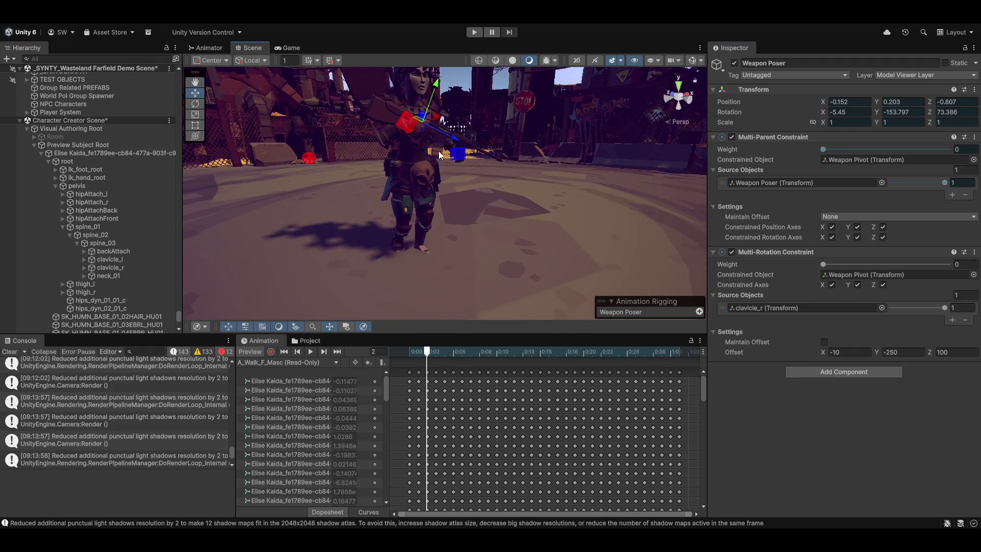
# - Preview frame 21 and back, raise Multi-Rotation weight to 1, undoing the Multi-Parent weight change
pyautogui.scroll(-3, 467, 250)
pyautogui.moveTo(419, 351)
pyautogui.mouseDown()
pyautogui.moveTo(409, 351)
pyautogui.moveTo(591, 351)
pyautogui.mouseUp()
pyautogui.click(409, 352)
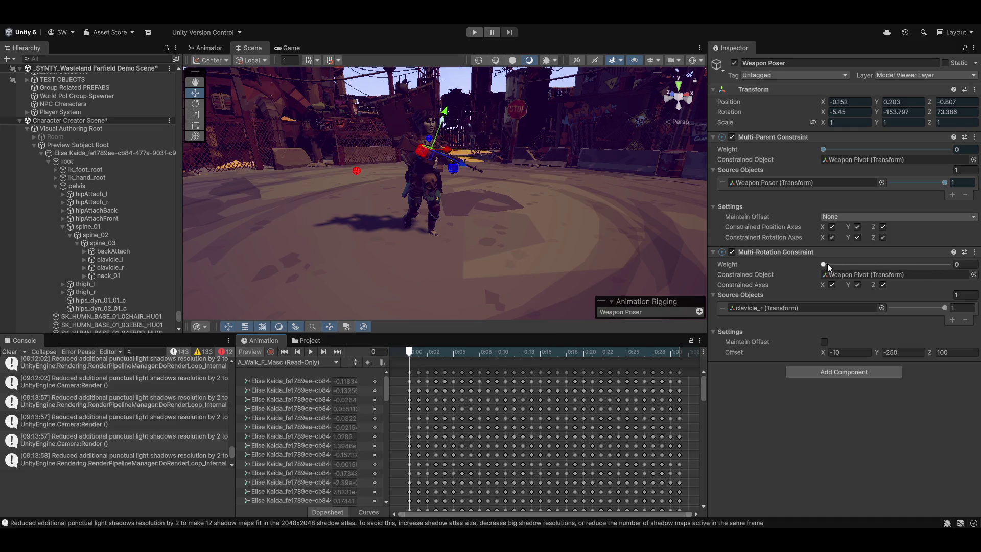
pyautogui.moveTo(941, 264); pyautogui.dragTo(948, 264)
pyautogui.moveTo(823, 149); pyautogui.dragTo(948, 149)
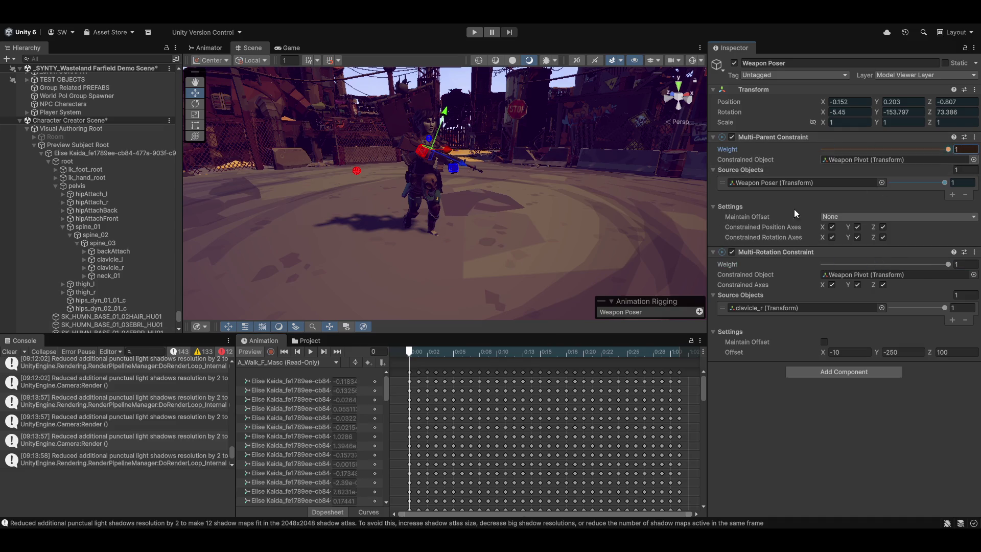
pyautogui.scroll(5, 531, 168)
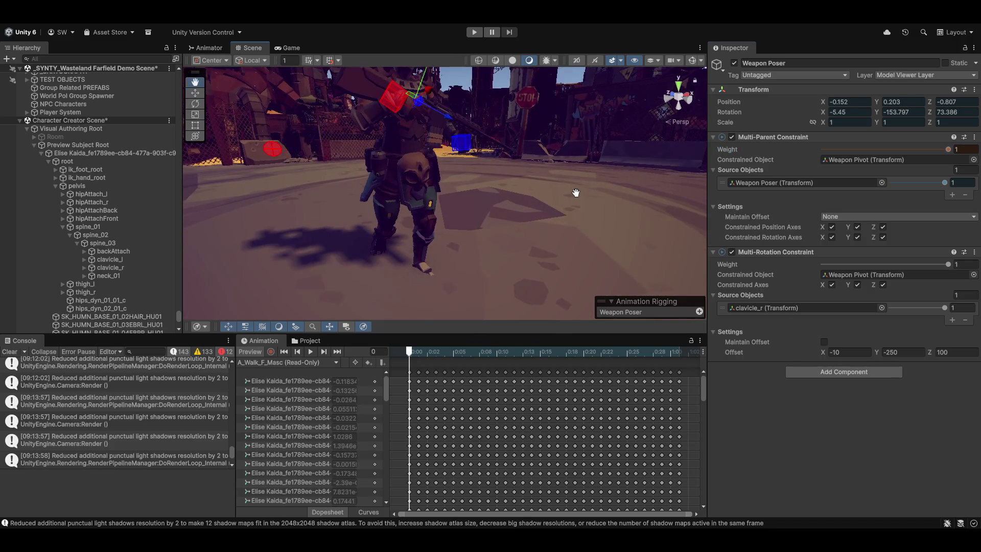
pyautogui.click(416, 353)
pyautogui.hotkey('ctrl', 'z')
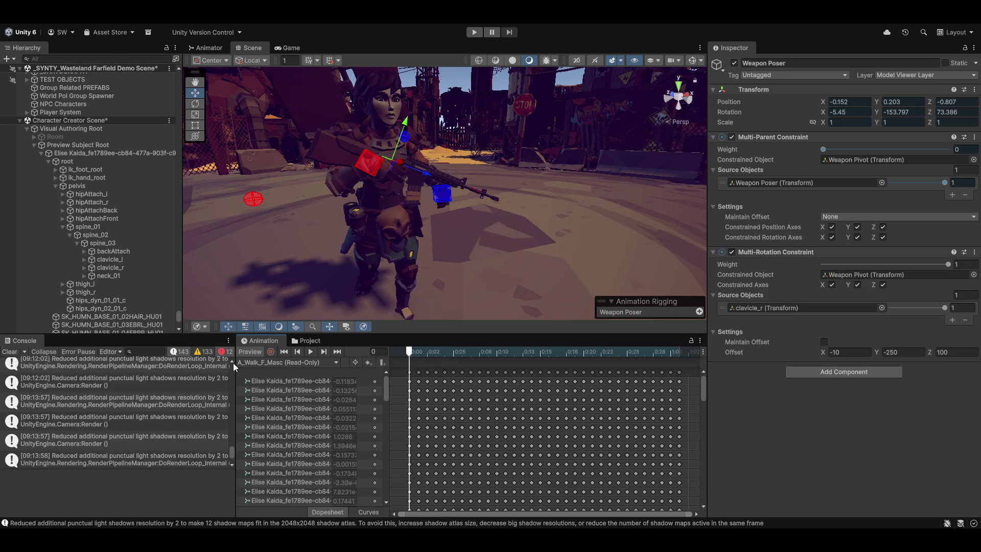
# - Turn off preview, review WEAPON POSE RIG and Weapon Poser, play the walk, then inspect AIM RIG
pyautogui.click(249, 355)
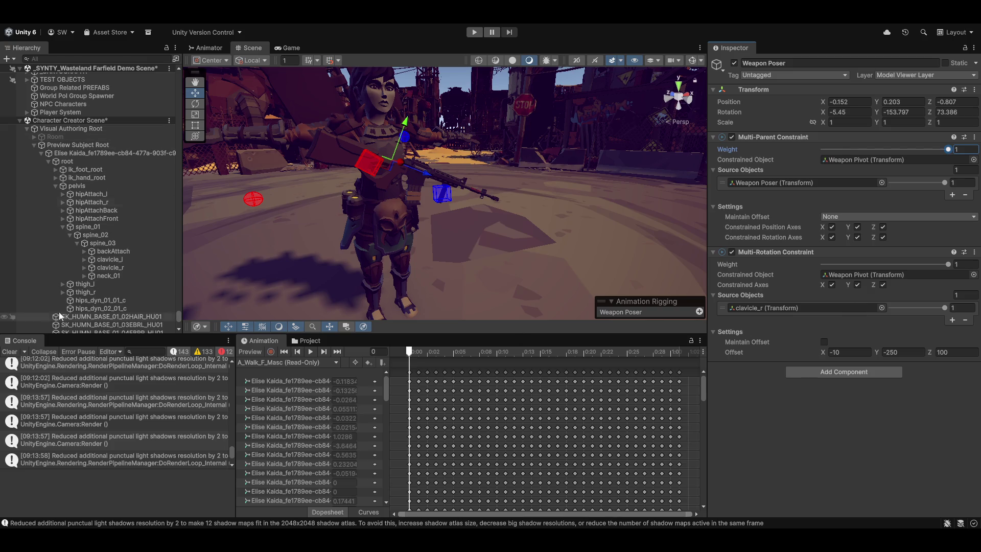
pyautogui.scroll(-8, 110, 245)
pyautogui.scroll(-6, 112, 250)
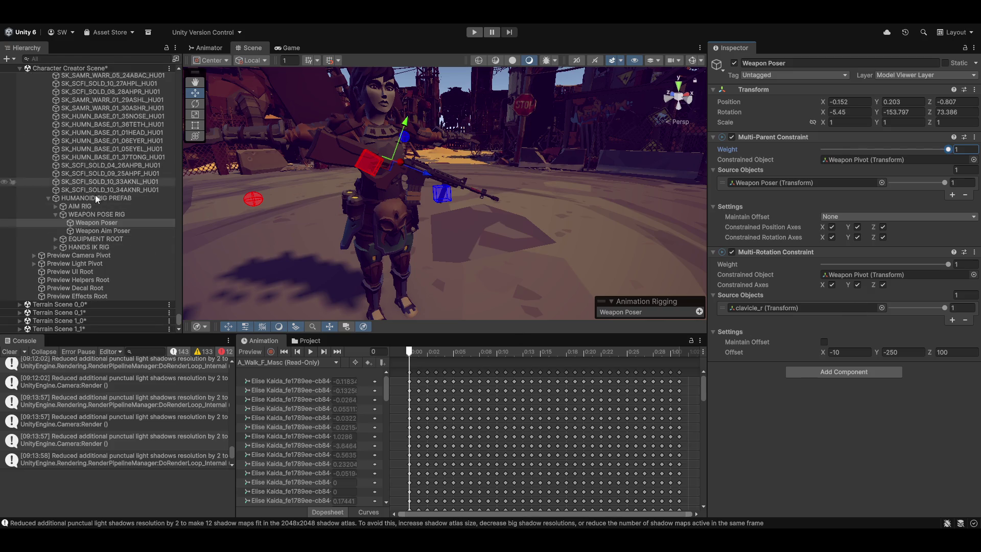
pyautogui.click(89, 214)
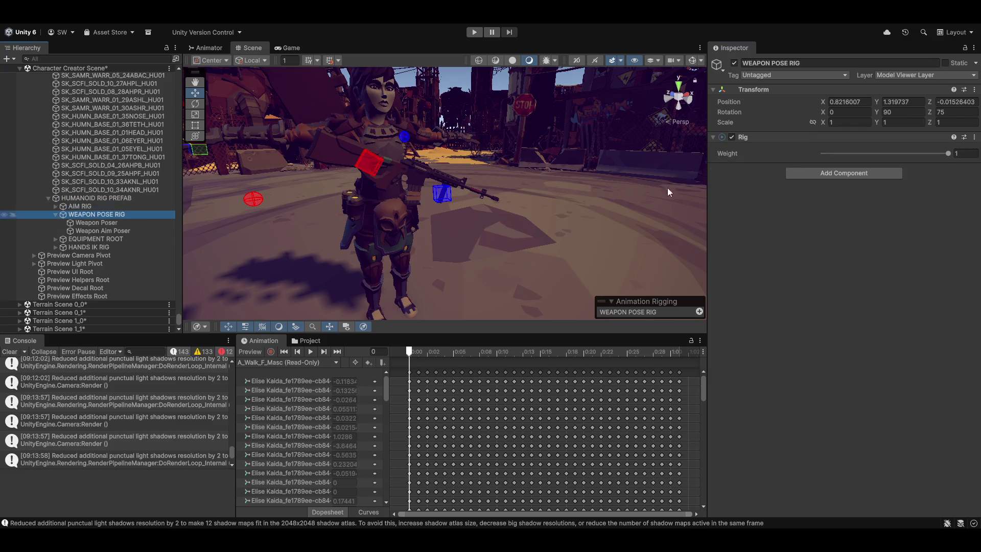
pyautogui.click(89, 222)
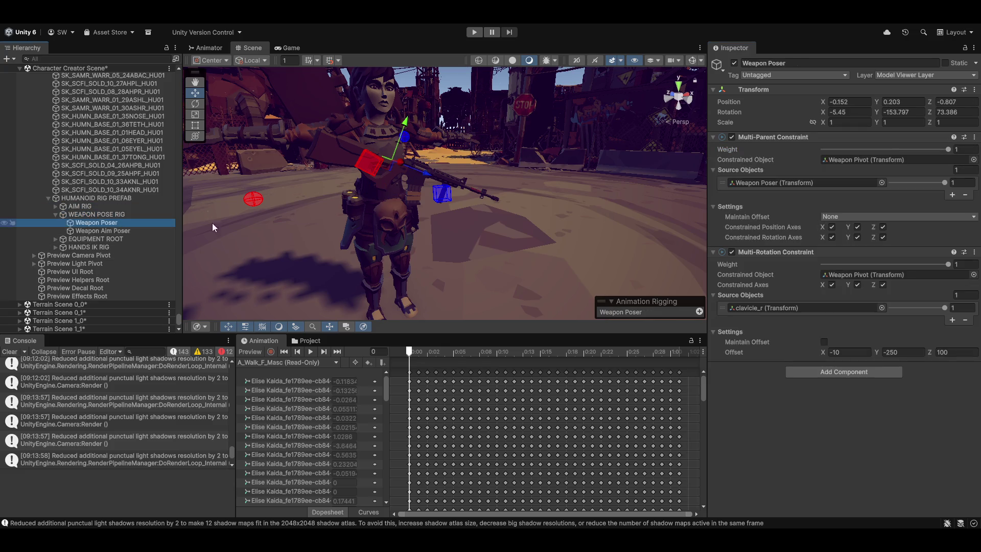
pyautogui.click(309, 352)
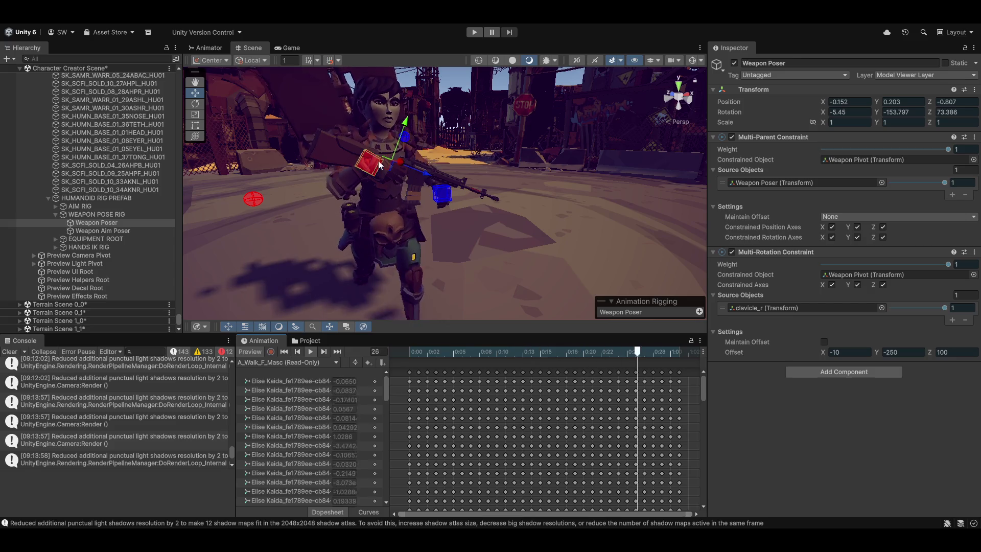
pyautogui.click(88, 214)
pyautogui.click(89, 204)
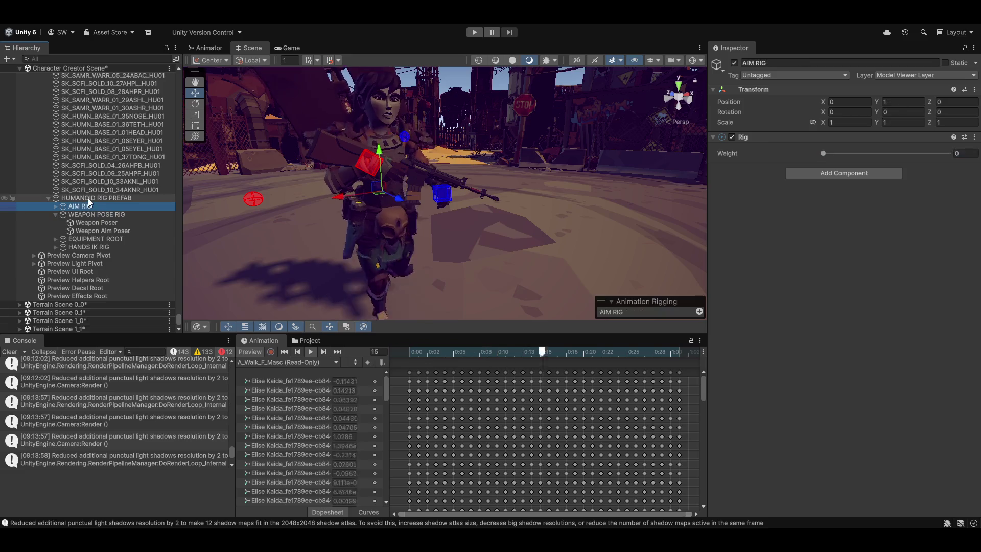
# - Raise the AIM RIG weight from 0 to 1 and rewind the preview to frame 0
pyautogui.moveTo(823, 154); pyautogui.dragTo(949, 153)
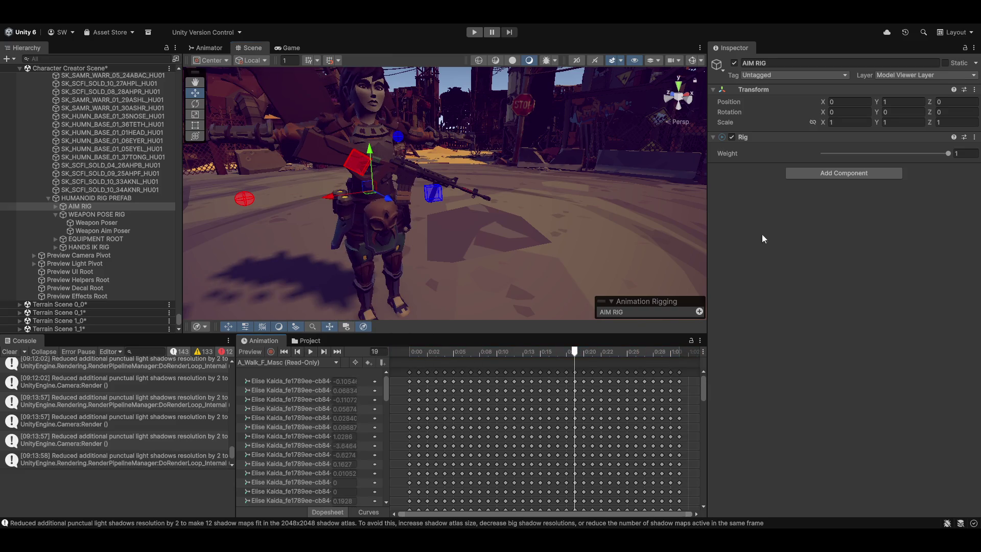
pyautogui.moveTo(578, 354); pyautogui.dragTo(142, 320)
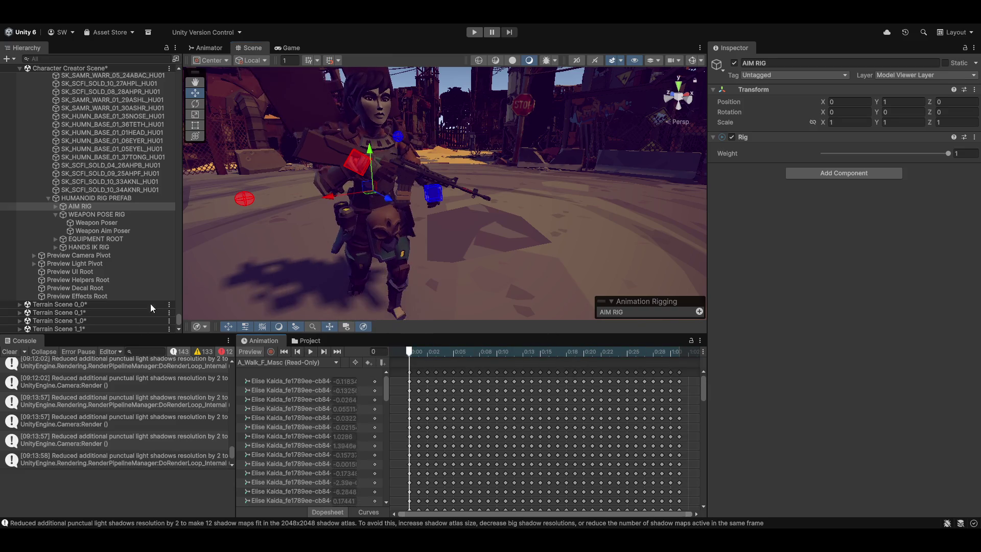
pyautogui.click(104, 199)
pyautogui.click(97, 207)
pyautogui.click(94, 214)
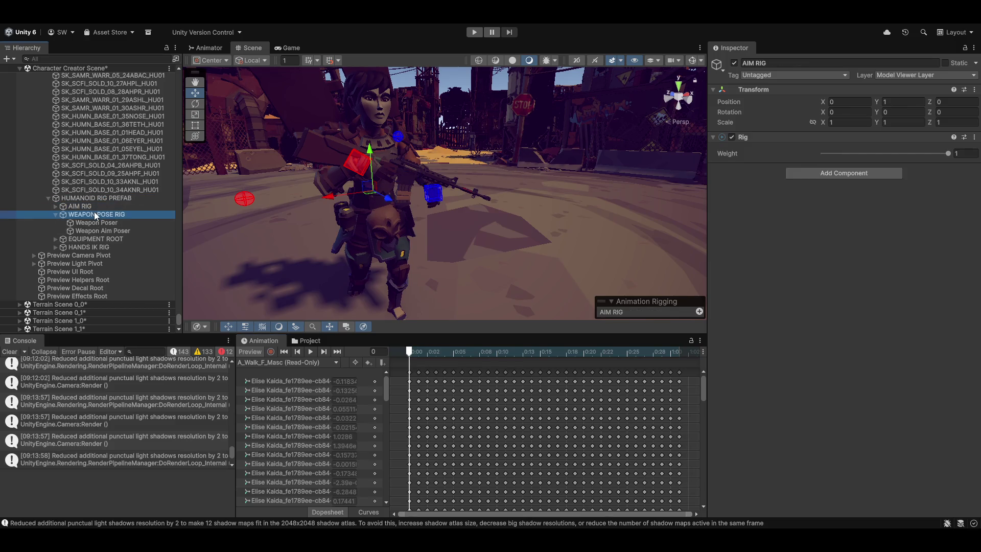
pyautogui.click(92, 225)
# - Expand HANDS IK RIG and its hint objects, then ping Left Hand IK's target object
pyautogui.click(80, 248)
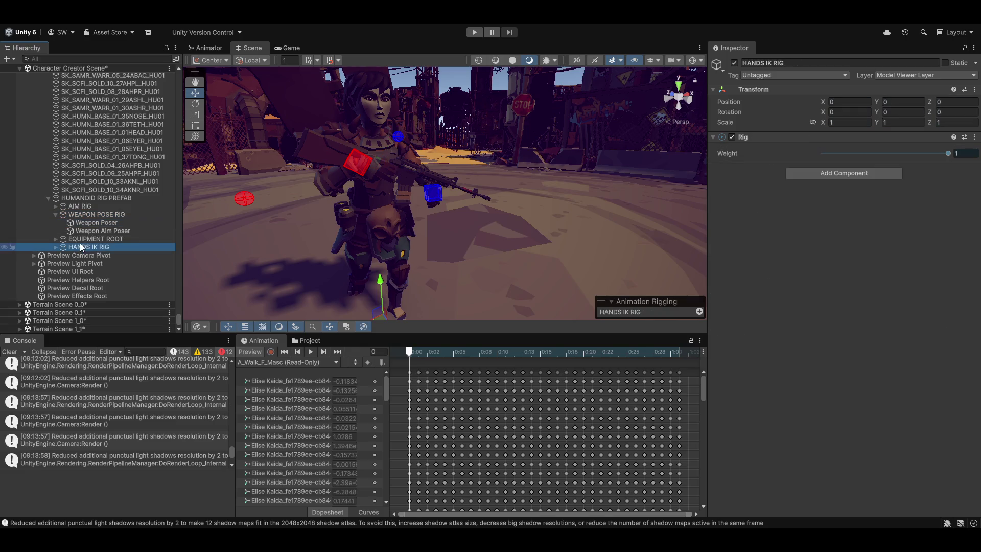
pyautogui.click(56, 248)
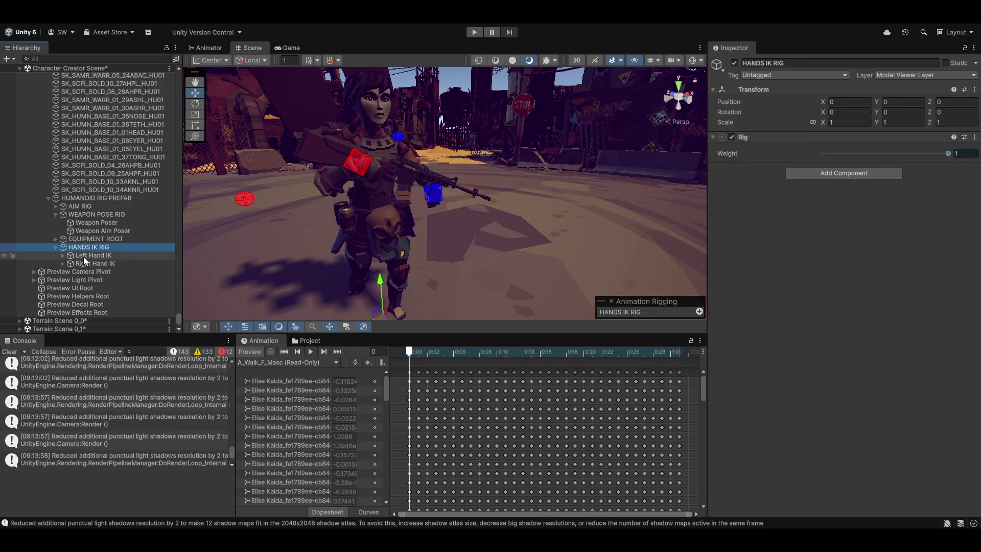
pyautogui.click(82, 255)
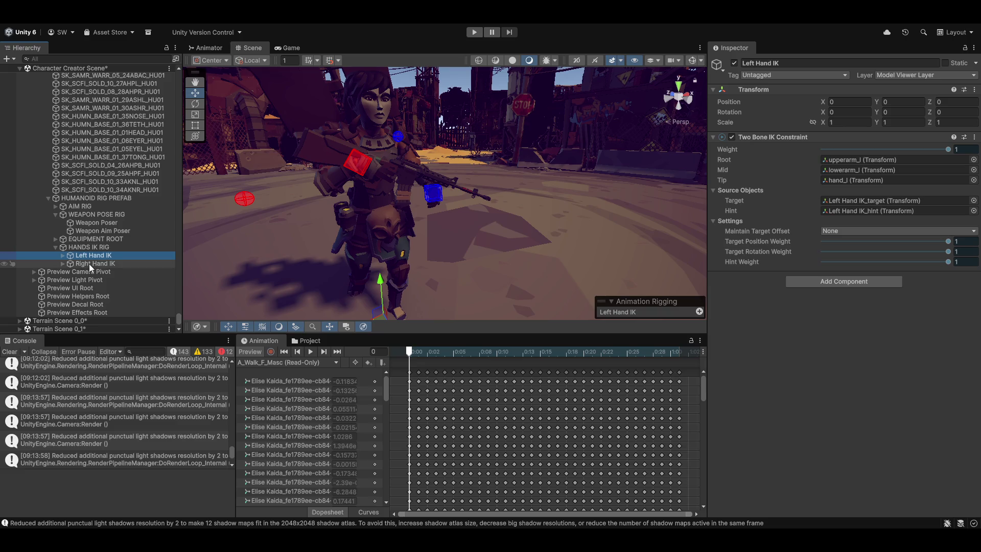
pyautogui.click(89, 264)
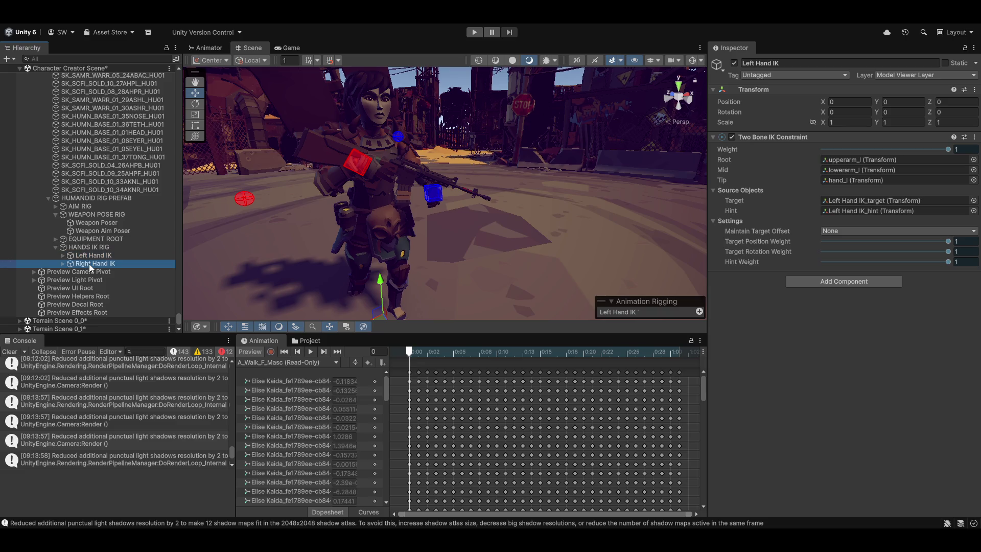
pyautogui.click(63, 255)
pyautogui.click(63, 271)
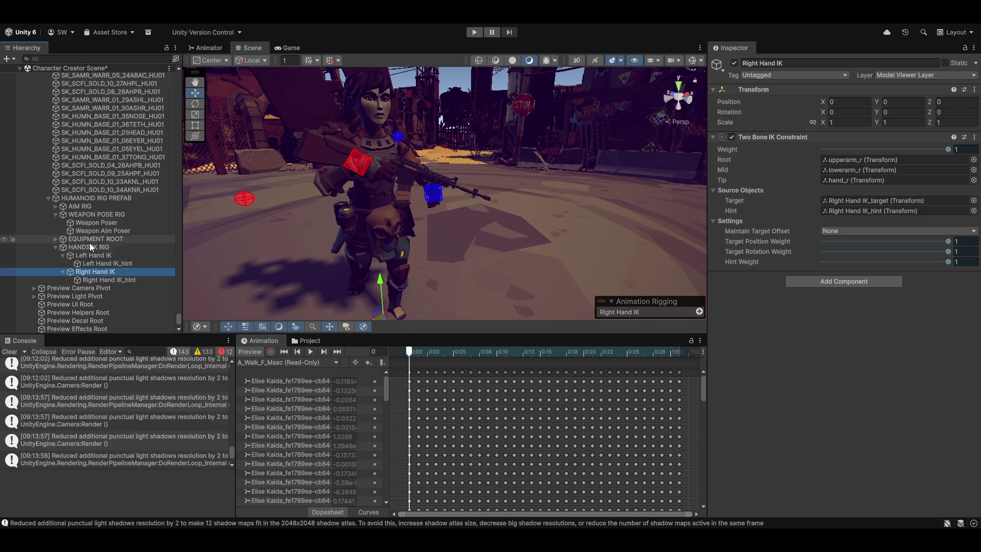
pyautogui.click(89, 245)
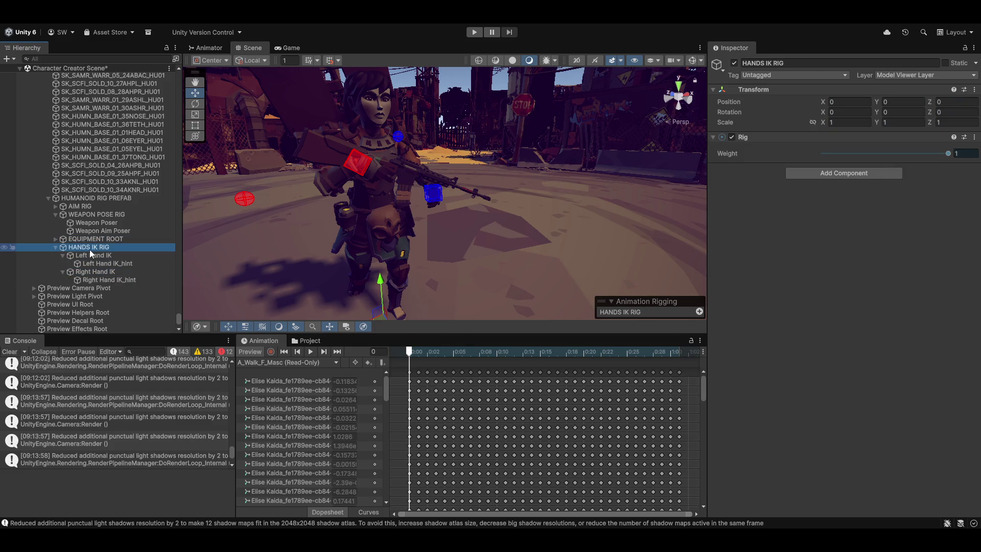
pyautogui.click(81, 262)
pyautogui.click(93, 256)
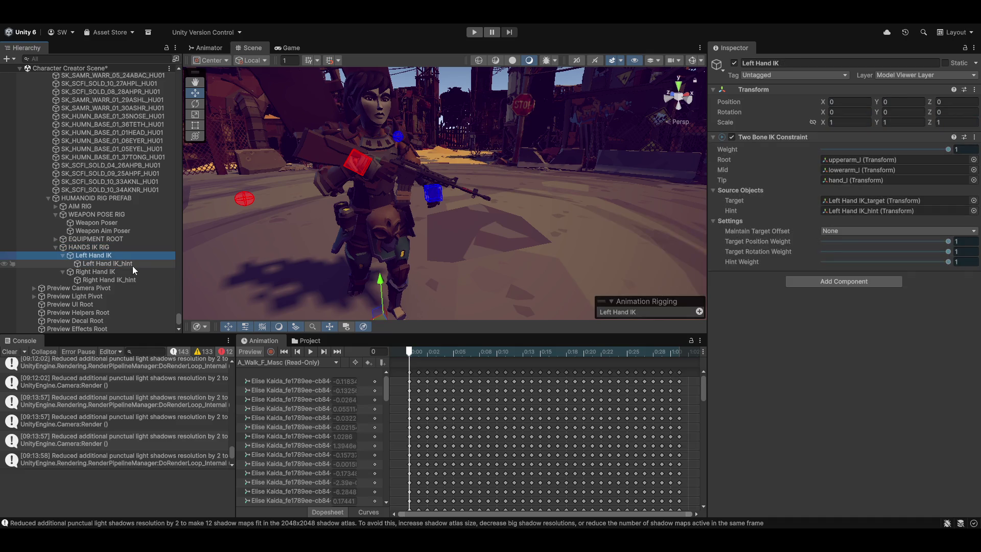
pyautogui.click(902, 201)
pyautogui.scroll(-3, 115, 262)
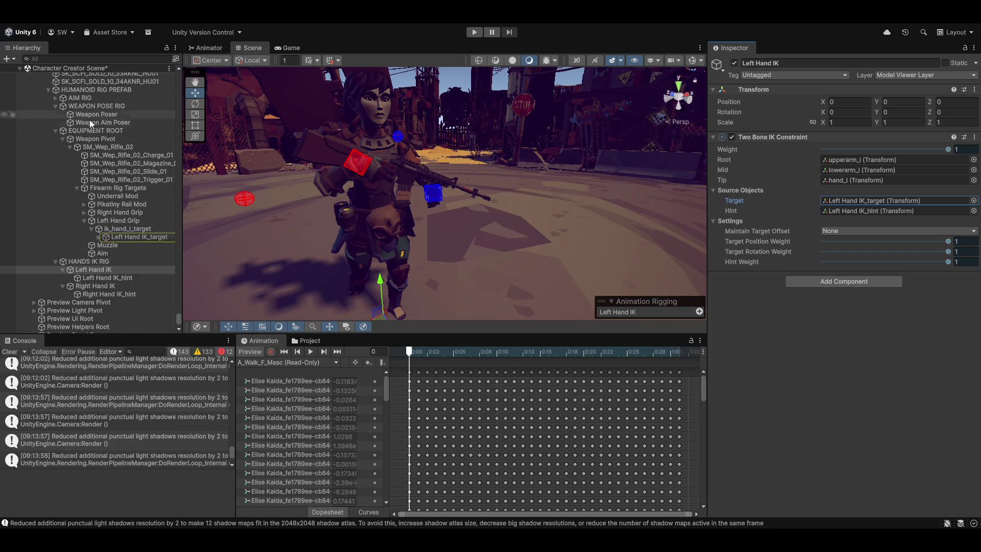
# - Expand AIM RIG and review the Head Aim, Chest Aim and Target objects, then Weapon Poser
pyautogui.click(88, 136)
pyautogui.click(95, 130)
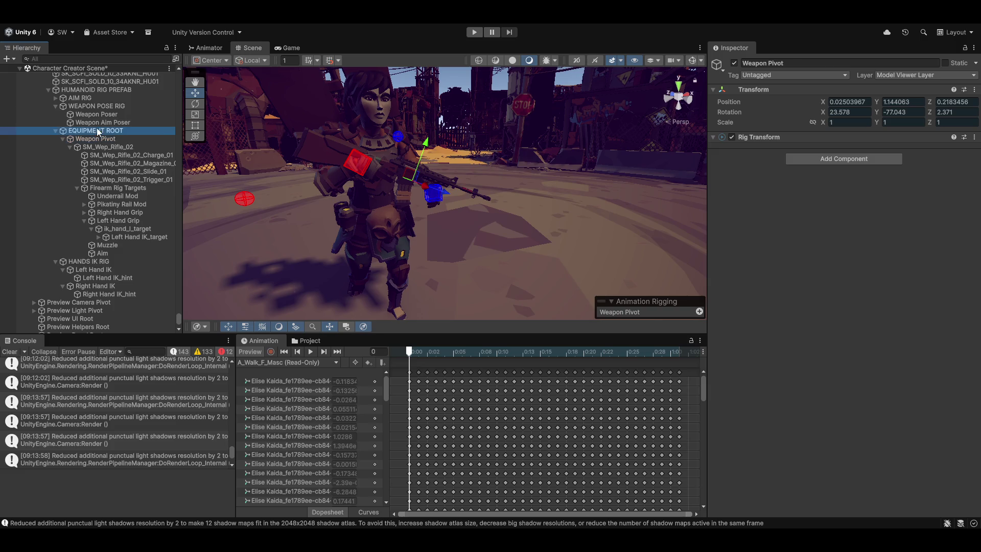
pyautogui.scroll(5, 113, 233)
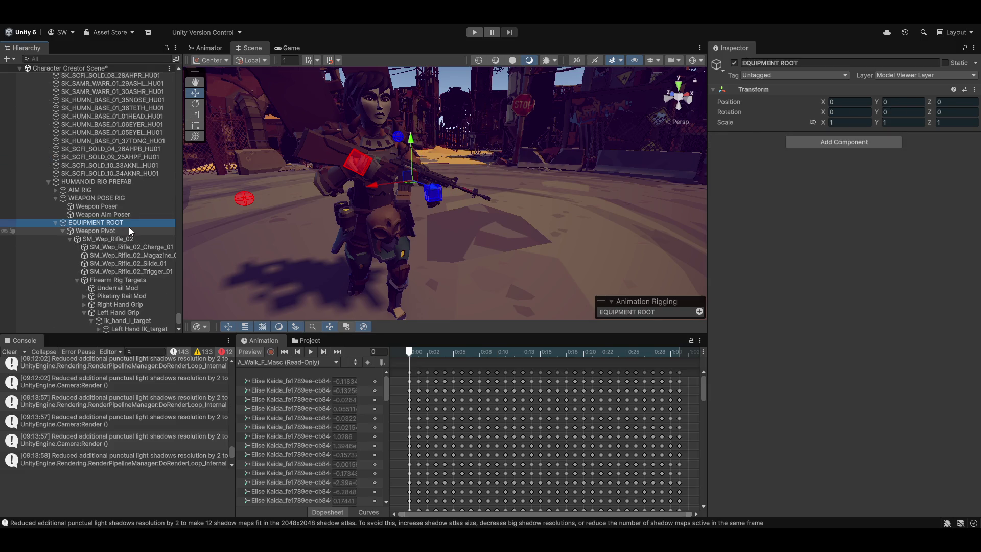
pyautogui.click(56, 189)
pyautogui.click(78, 190)
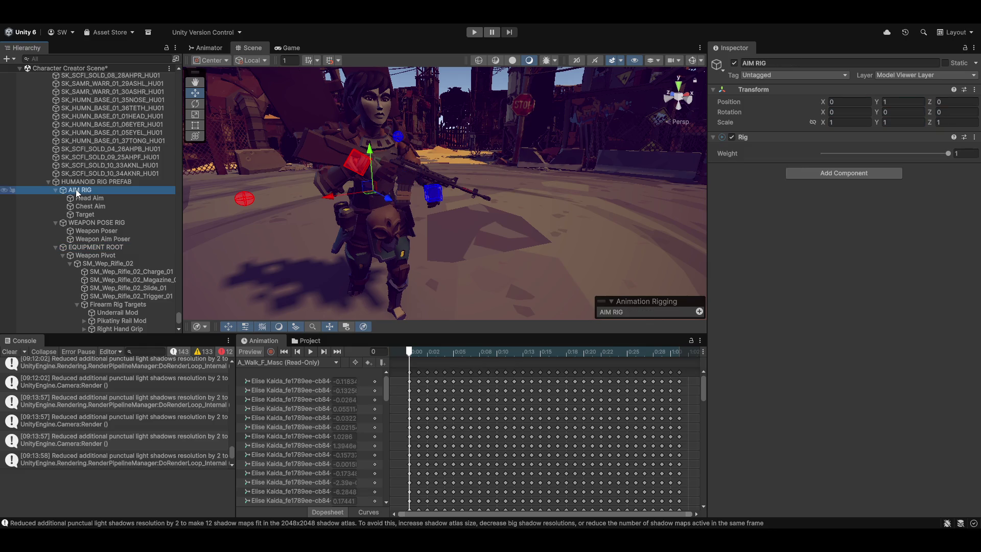
pyautogui.click(90, 199)
pyautogui.click(90, 209)
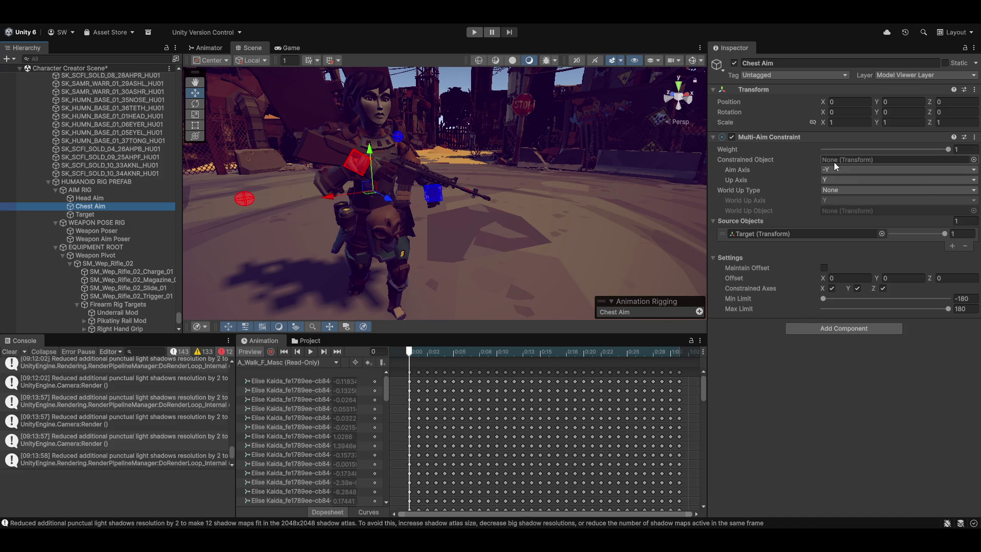
pyautogui.click(100, 198)
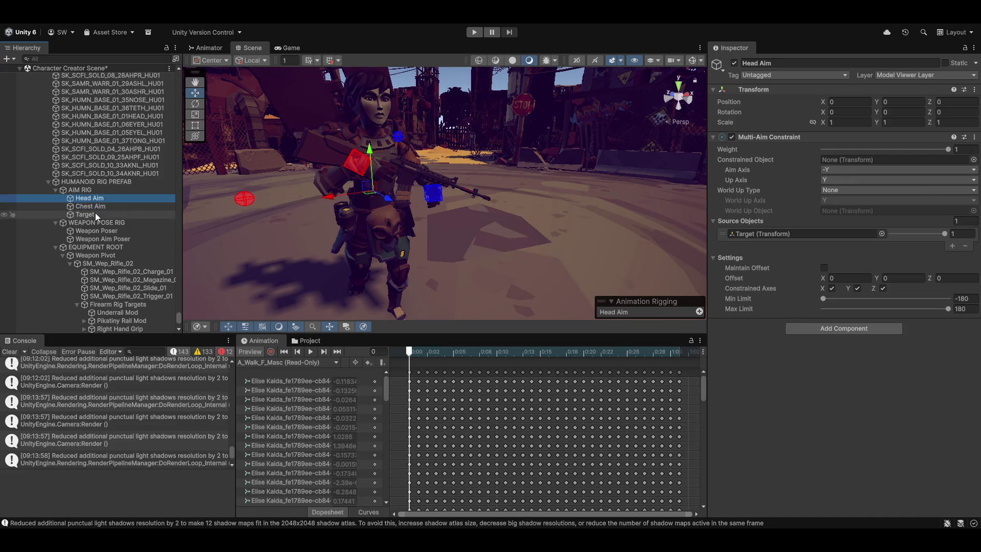
pyautogui.click(96, 214)
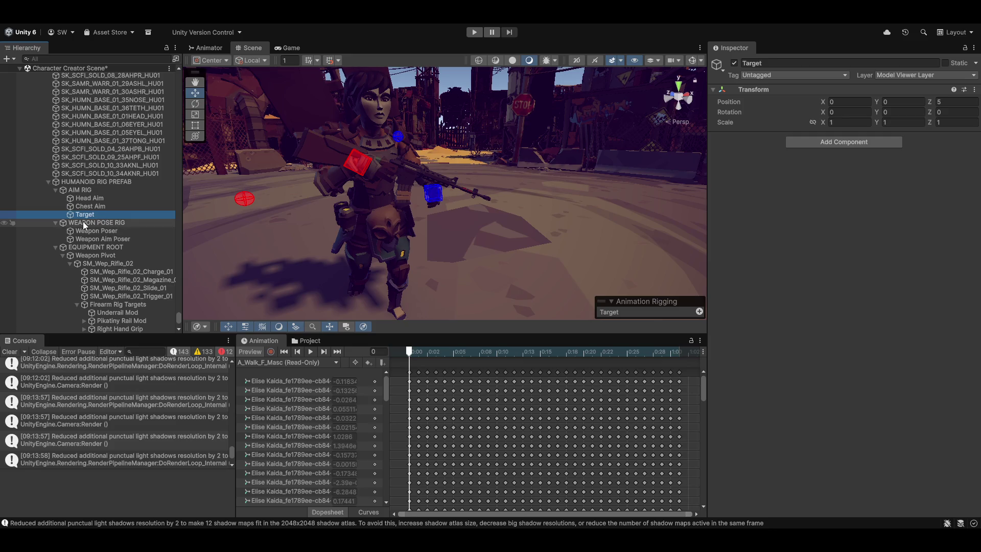
pyautogui.click(99, 231)
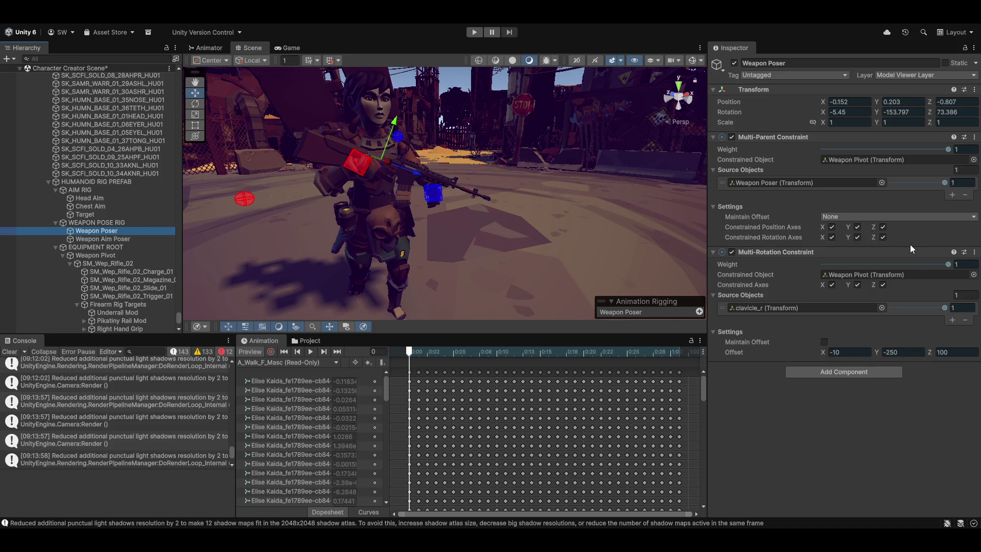
# - Ping Weapon Pivot, reframe the character, nudge Weapon Poser vertically, then select Weapon Aim Poser
pyautogui.click(839, 158)
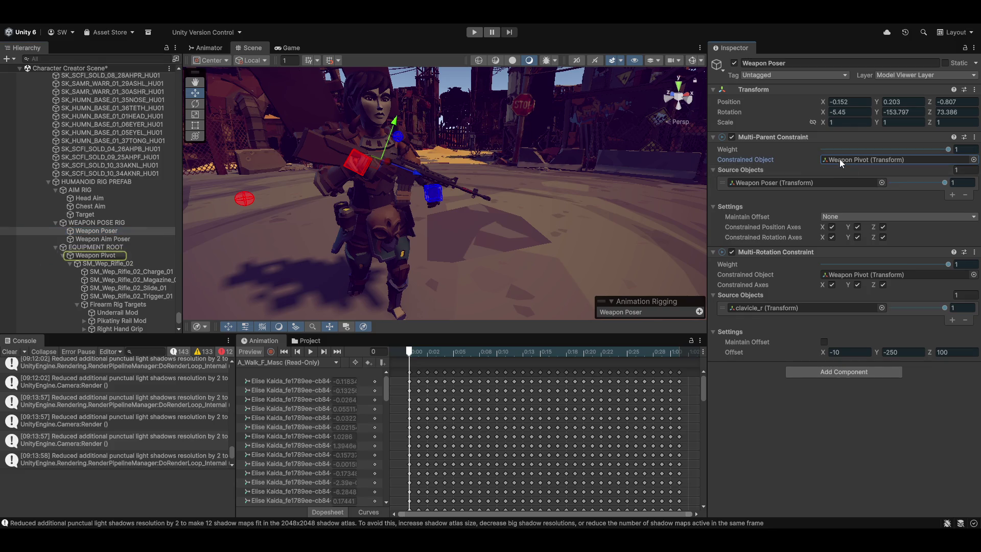
pyautogui.moveTo(451, 223); pyautogui.dragTo(452, 233)
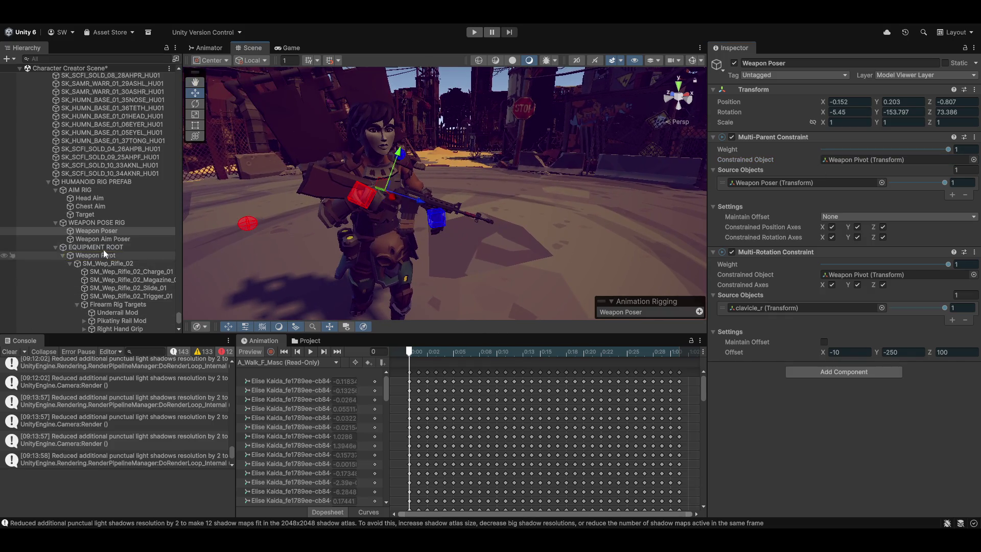
pyautogui.click(110, 229)
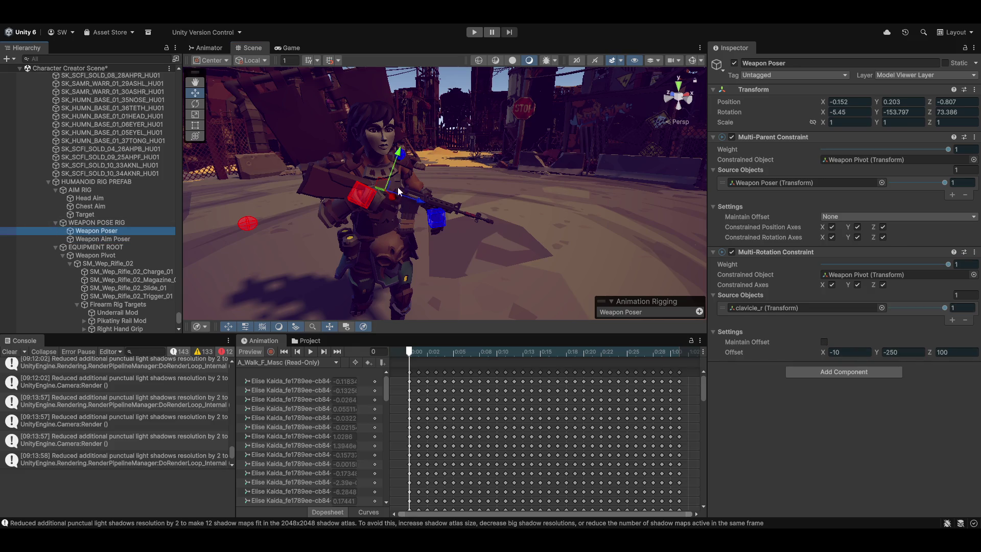
pyautogui.moveTo(399, 156); pyautogui.dragTo(400, 152)
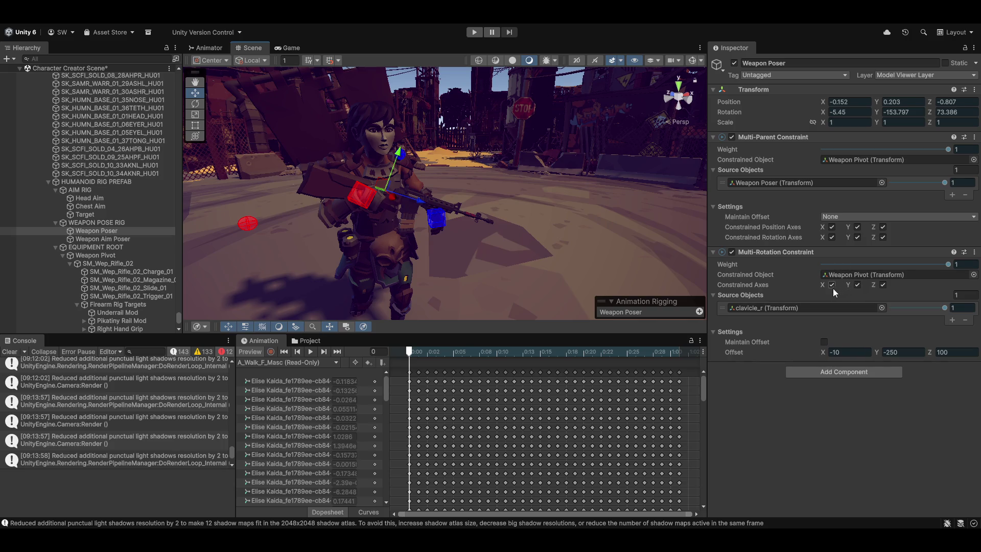
pyautogui.click(102, 238)
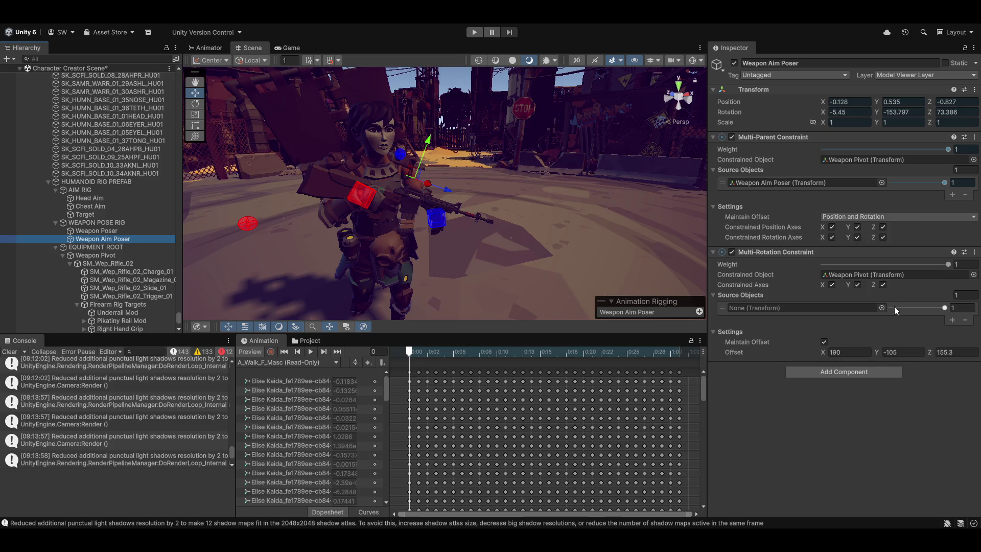
# - Set clavicle_r as Weapon Aim Poser's Multi-Rotation source and play the preview
pyautogui.scroll(10, 96, 214)
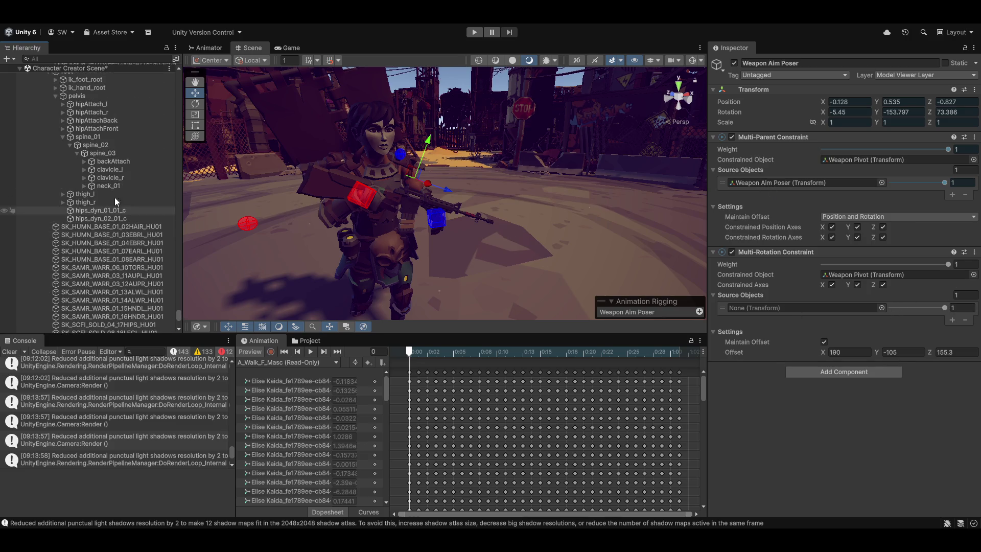
pyautogui.moveTo(106, 177)
pyautogui.mouseDown()
pyautogui.moveTo(746, 250)
pyautogui.moveTo(788, 311)
pyautogui.mouseUp()
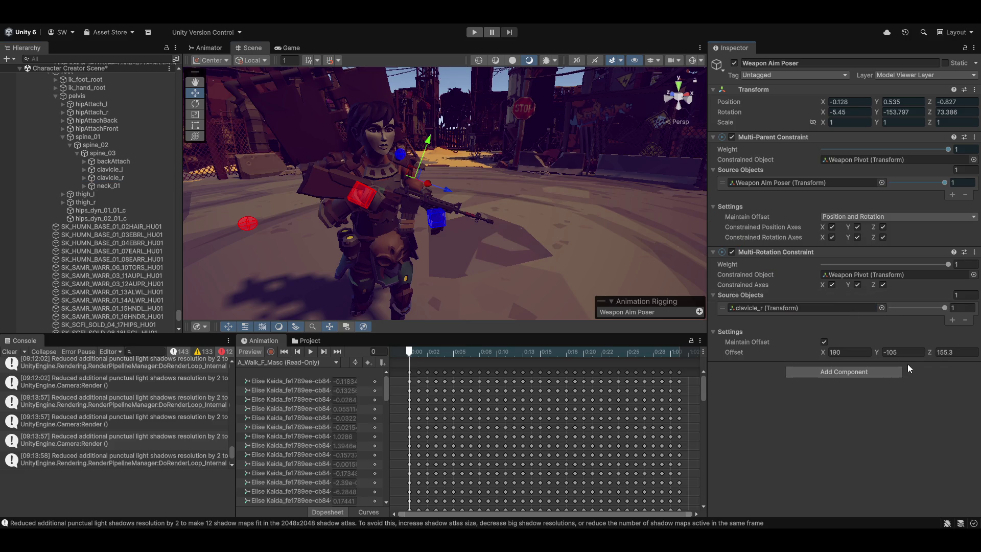
pyautogui.click(309, 352)
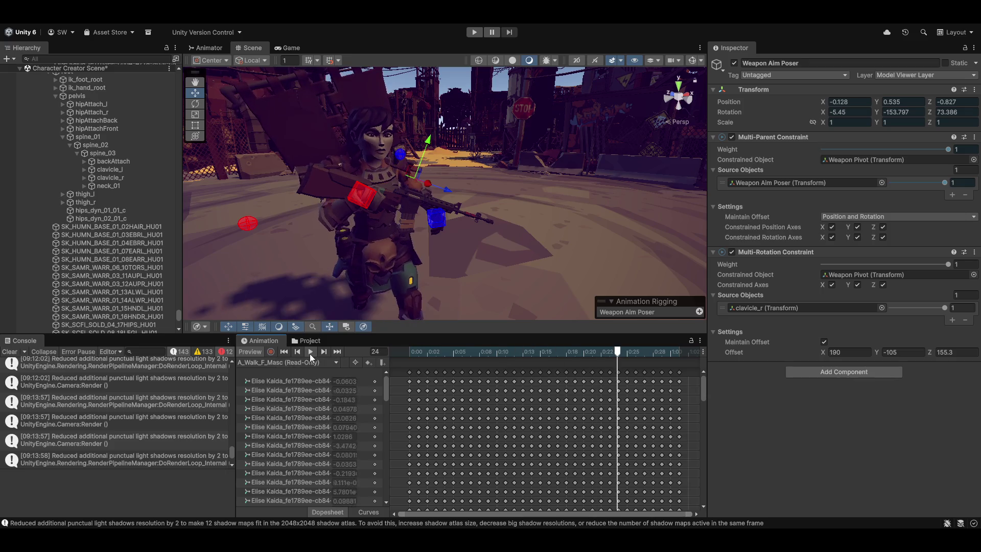
# - Ping Weapon Pivot and clavicle_r, then select Elise Kaida to view its three-layer Rig Builder
pyautogui.click(862, 274)
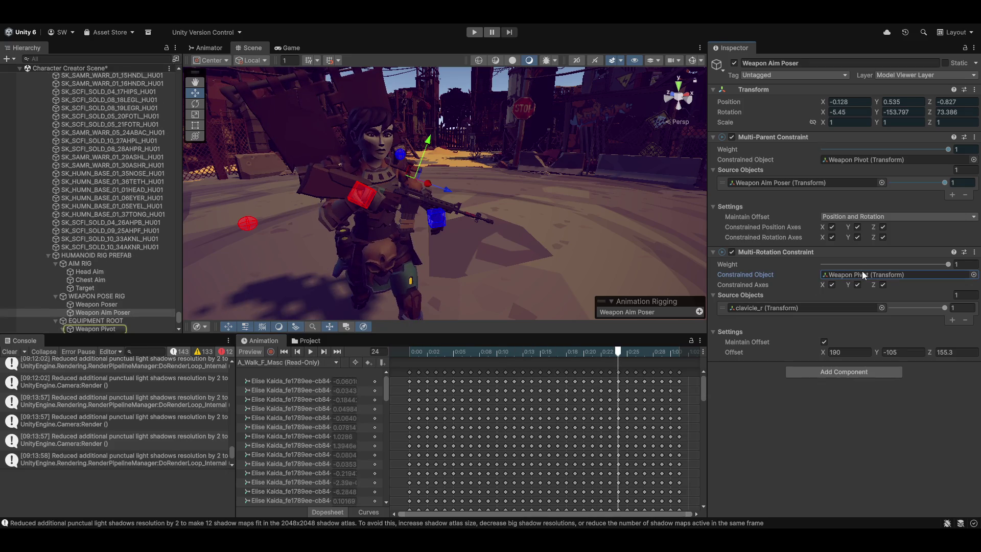
pyautogui.click(787, 308)
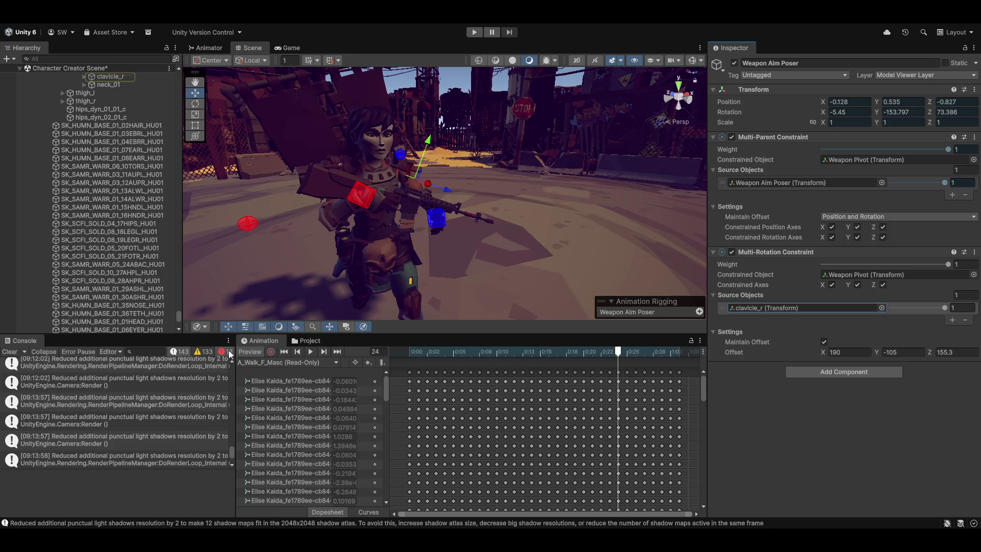
pyautogui.scroll(3, 84, 396)
pyautogui.scroll(8, 102, 179)
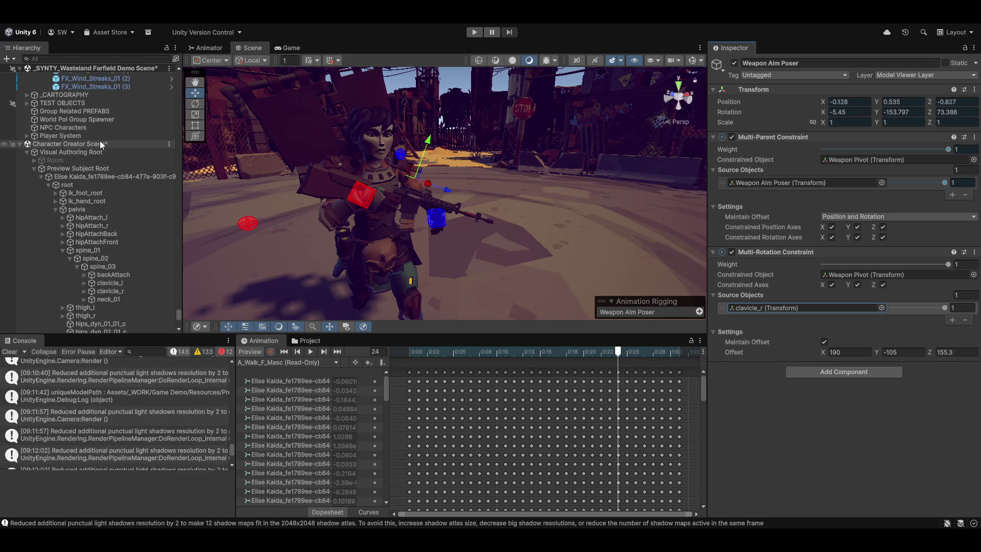
pyautogui.click(113, 177)
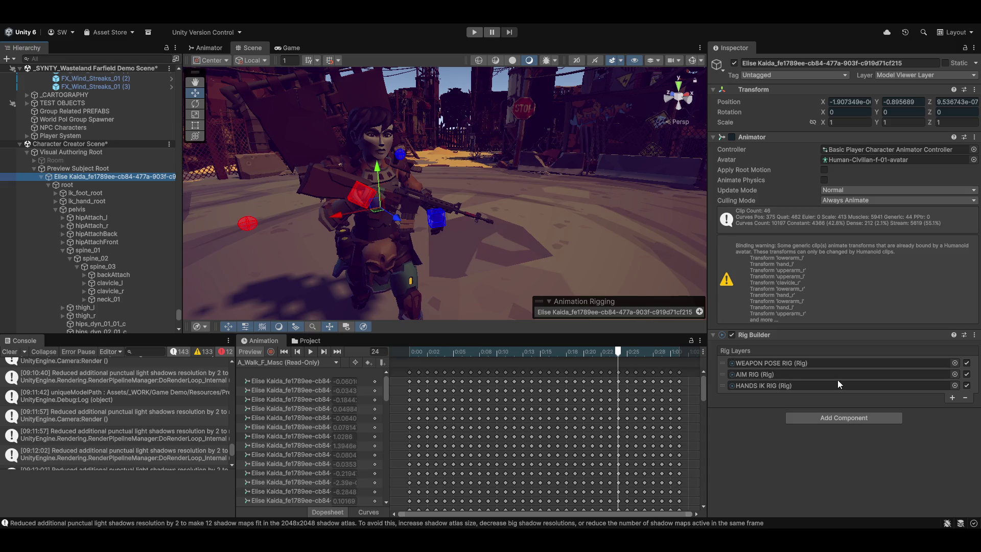
# - Select the Aim object under Weapon Pivot and remove its Rig component
pyautogui.scroll(-8, 101, 246)
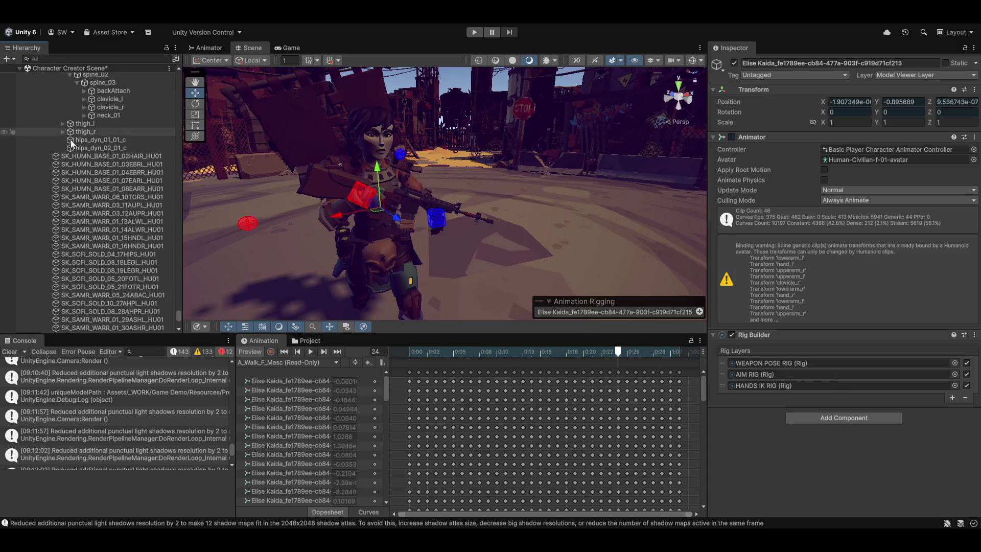
pyautogui.scroll(-7, 73, 160)
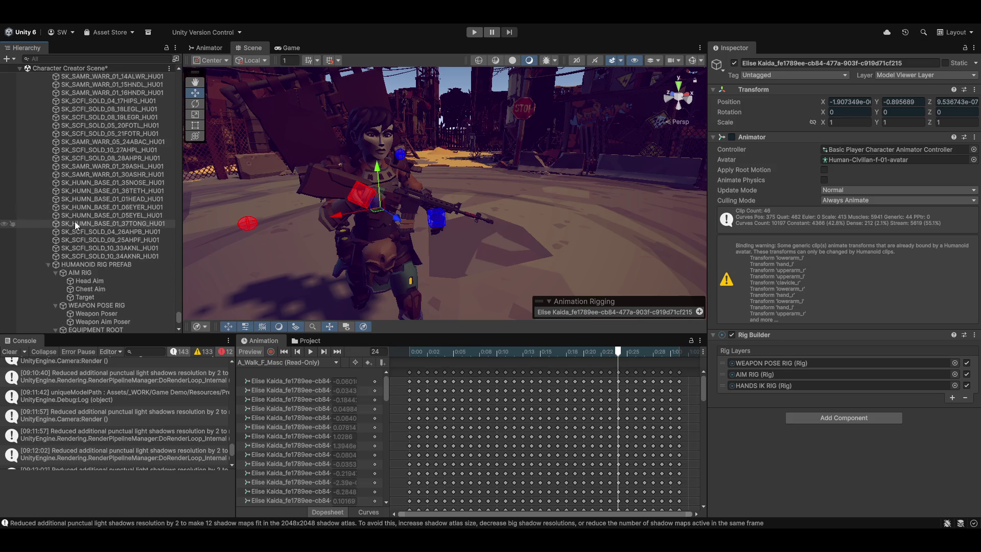
pyautogui.scroll(-5, 75, 222)
pyautogui.click(95, 207)
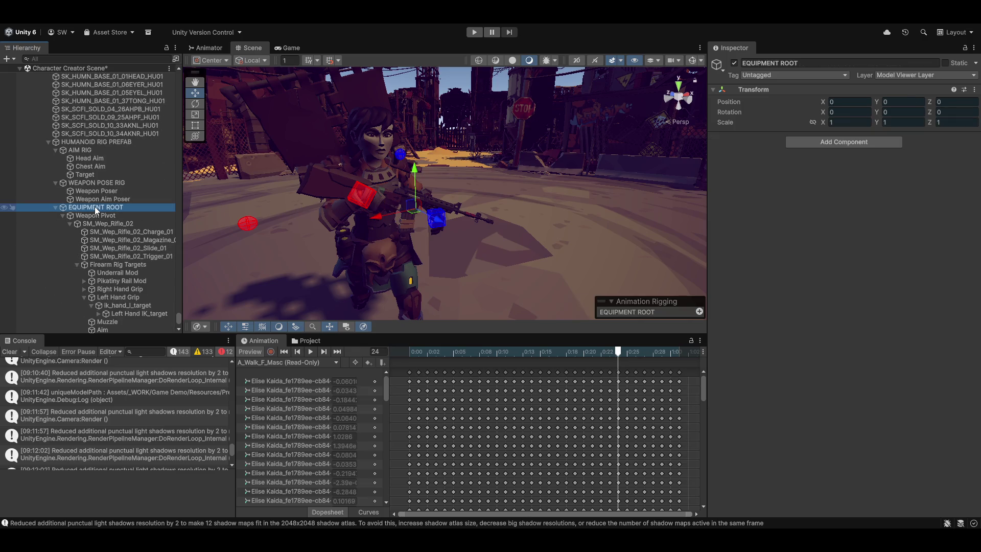
pyautogui.click(96, 214)
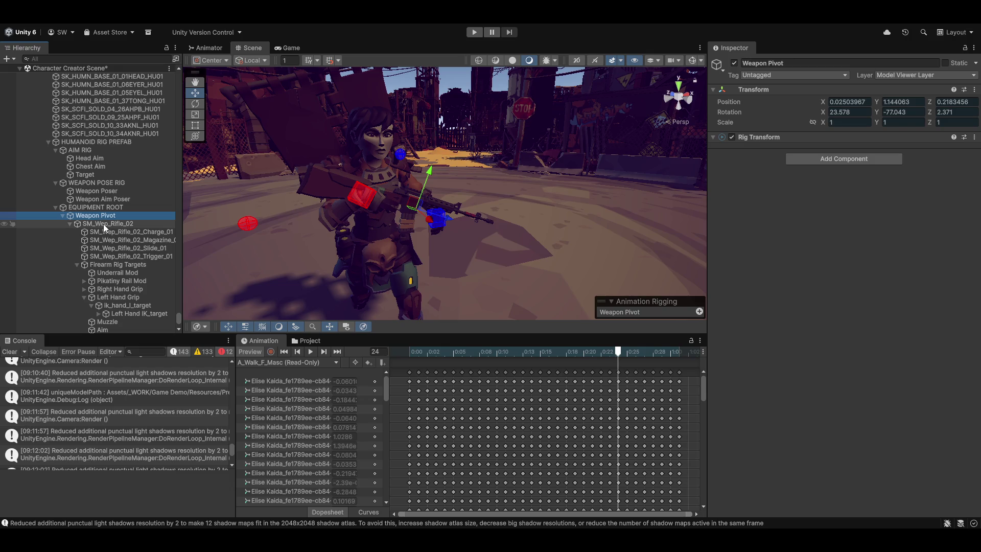
pyautogui.scroll(-4, 119, 256)
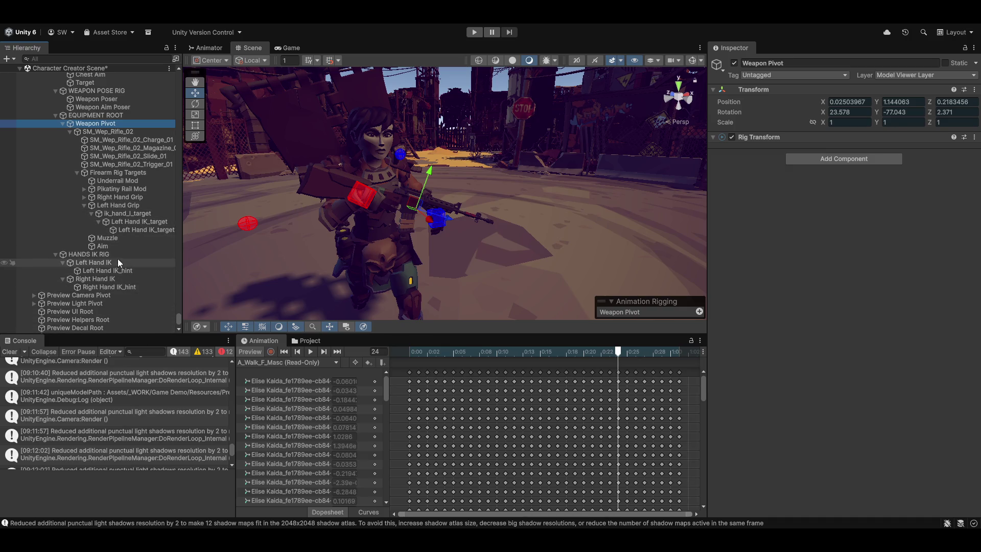
pyautogui.click(104, 248)
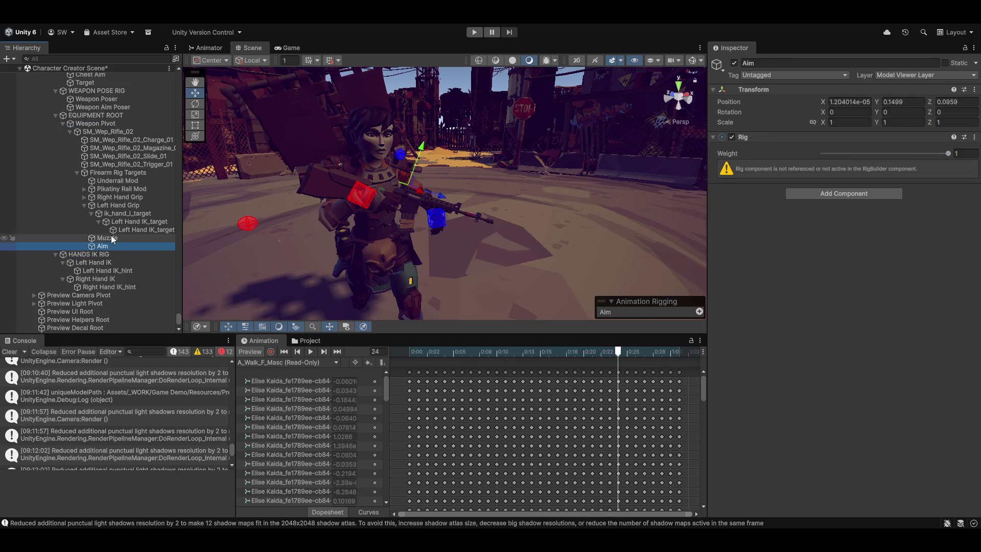
pyautogui.click(108, 238)
pyautogui.click(103, 248)
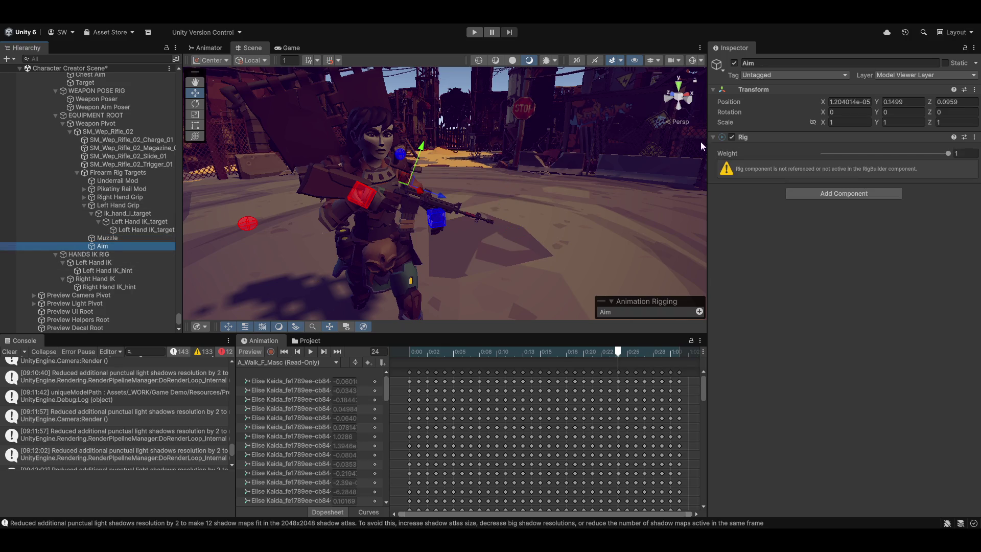
pyautogui.rightClick(768, 139)
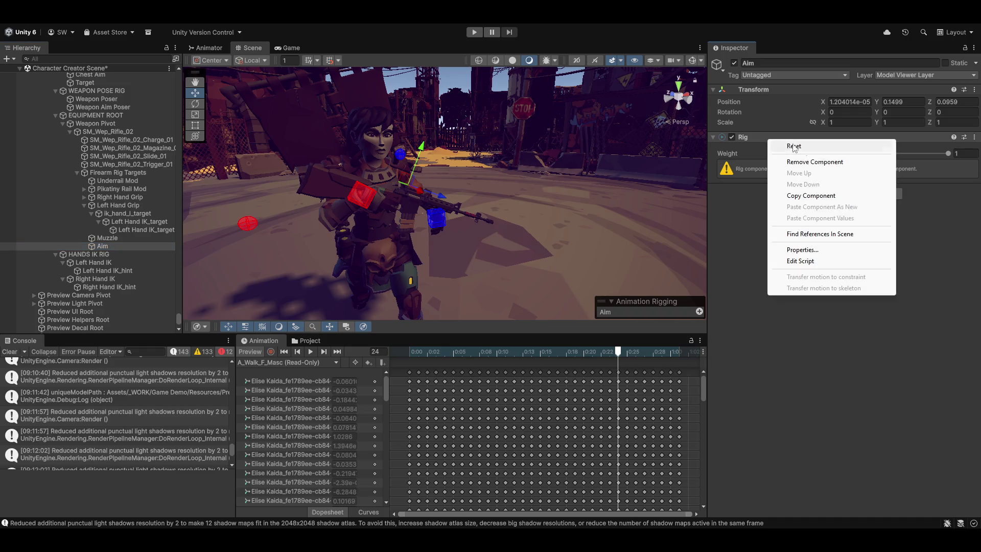
pyautogui.click(814, 162)
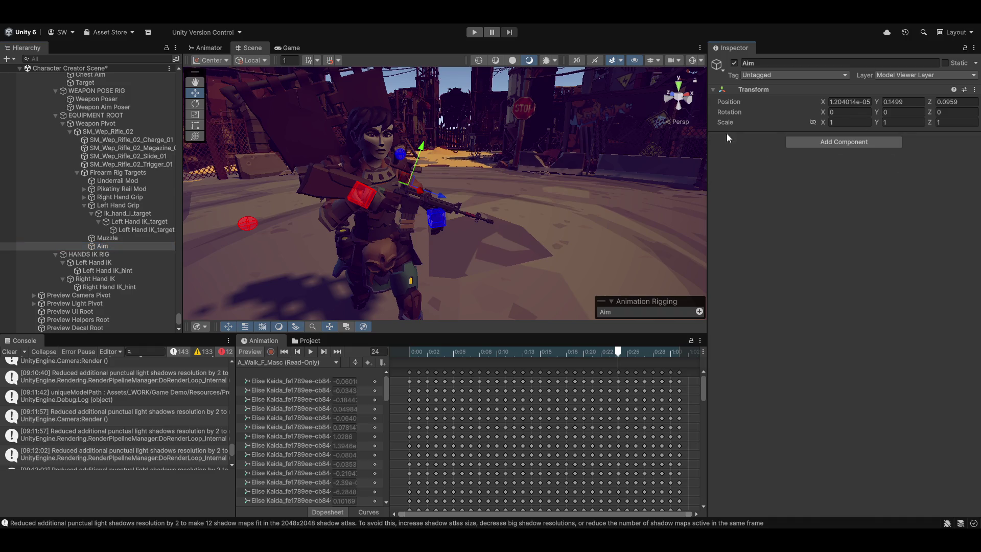
# - Return to HUMANOID RIG PREFAB and turn the animation preview back on
pyautogui.click(102, 238)
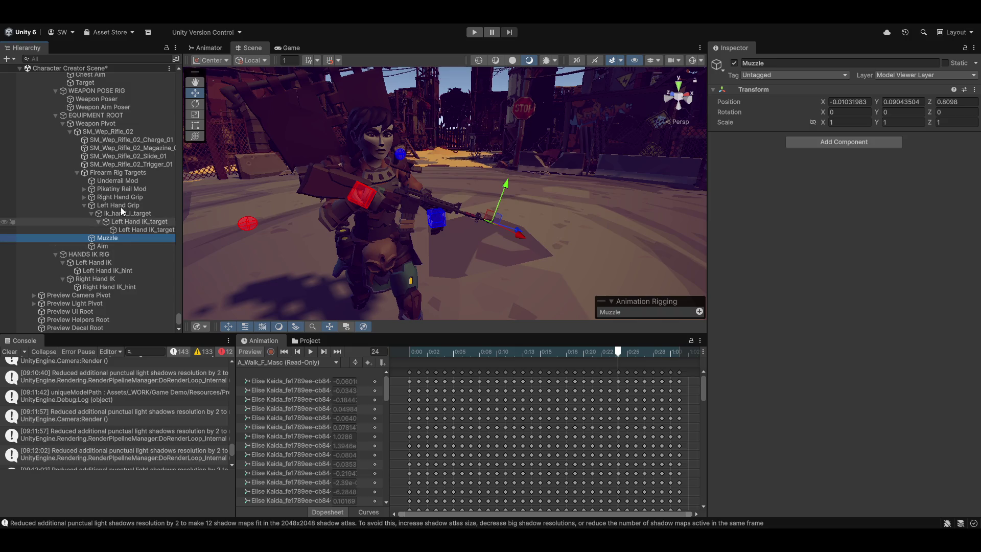
pyautogui.scroll(3, 101, 221)
pyautogui.click(100, 147)
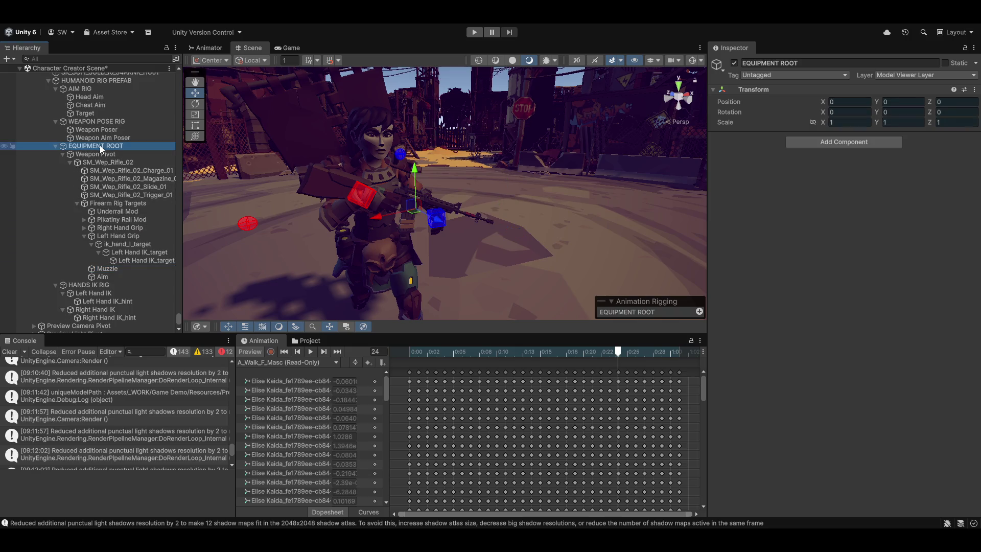
pyautogui.scroll(6, 97, 176)
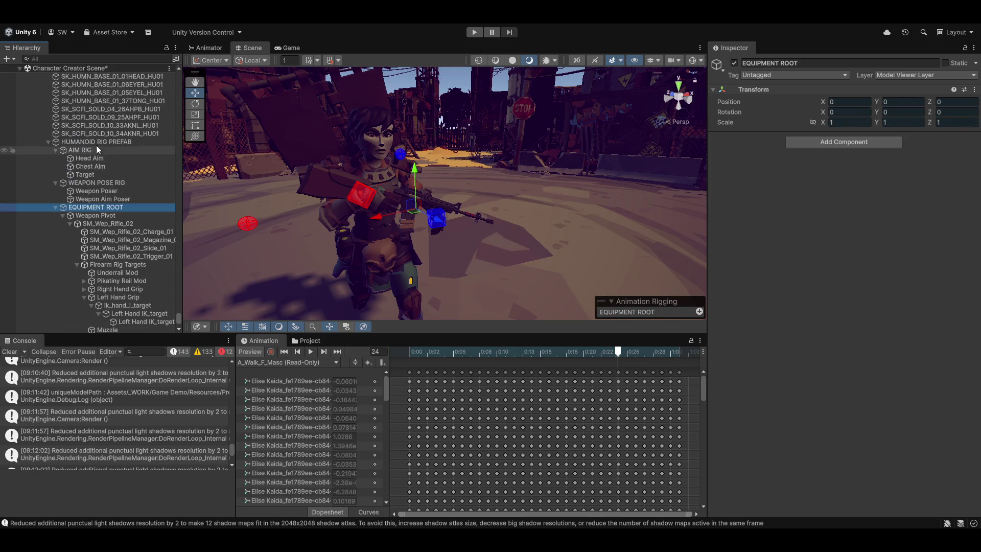
pyautogui.click(68, 143)
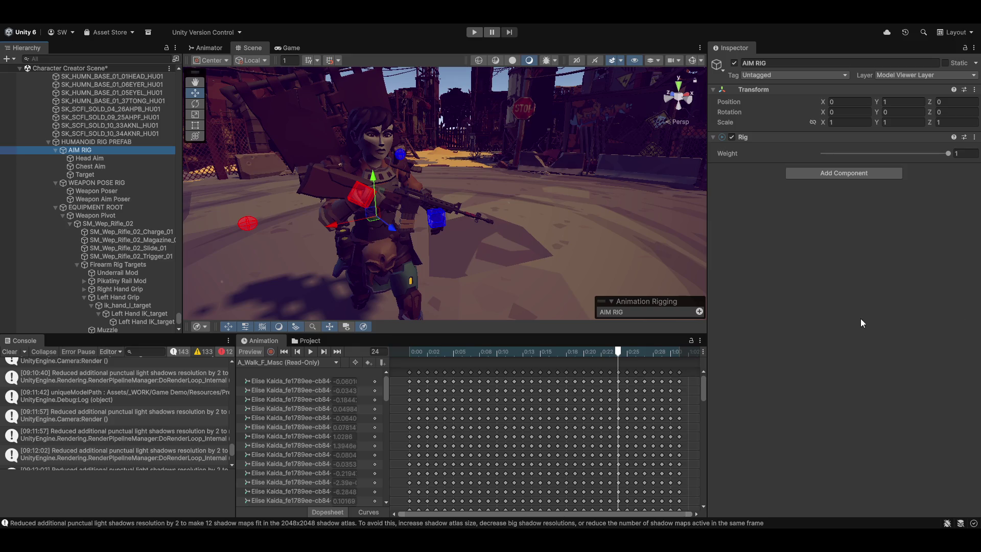
pyautogui.click(256, 351)
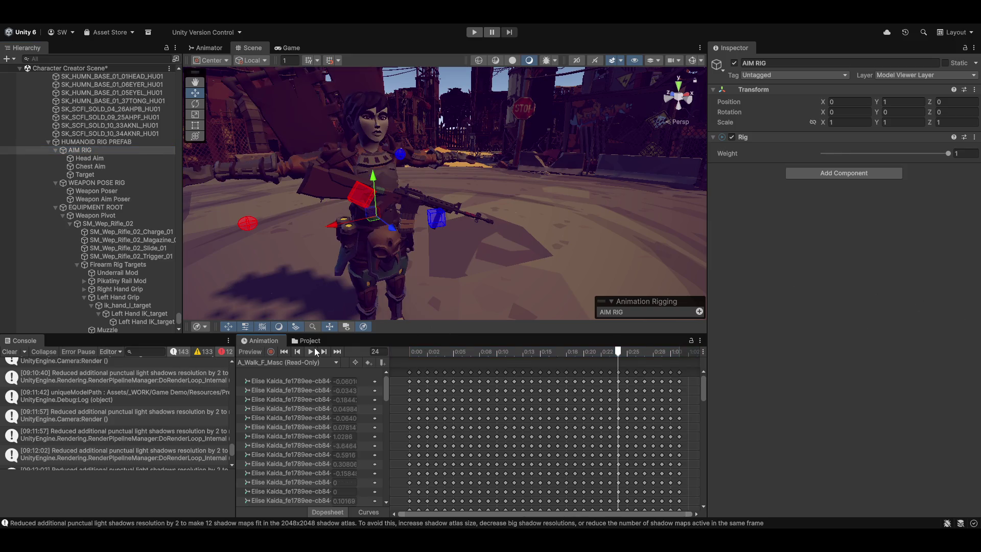
# - Play the walk animation preview and orbit close to the character's front
pyautogui.click(310, 352)
pyautogui.moveTo(458, 261)
pyautogui.mouseDown()
pyautogui.moveTo(593, 201)
pyautogui.moveTo(558, 183)
pyautogui.moveTo(479, 216)
pyautogui.moveTo(464, 186)
pyautogui.moveTo(521, 197)
pyautogui.moveTo(455, 200)
pyautogui.moveTo(317, 242)
pyautogui.moveTo(427, 198)
pyautogui.moveTo(420, 219)
pyautogui.moveTo(525, 182)
pyautogui.moveTo(546, 99)
pyautogui.moveTo(529, 162)
pyautogui.moveTo(553, 214)
pyautogui.moveTo(516, 231)
pyautogui.moveTo(531, 265)
pyautogui.moveTo(486, 271)
pyautogui.moveTo(499, 267)
pyautogui.moveTo(490, 230)
pyautogui.moveTo(564, 234)
pyautogui.mouseUp()
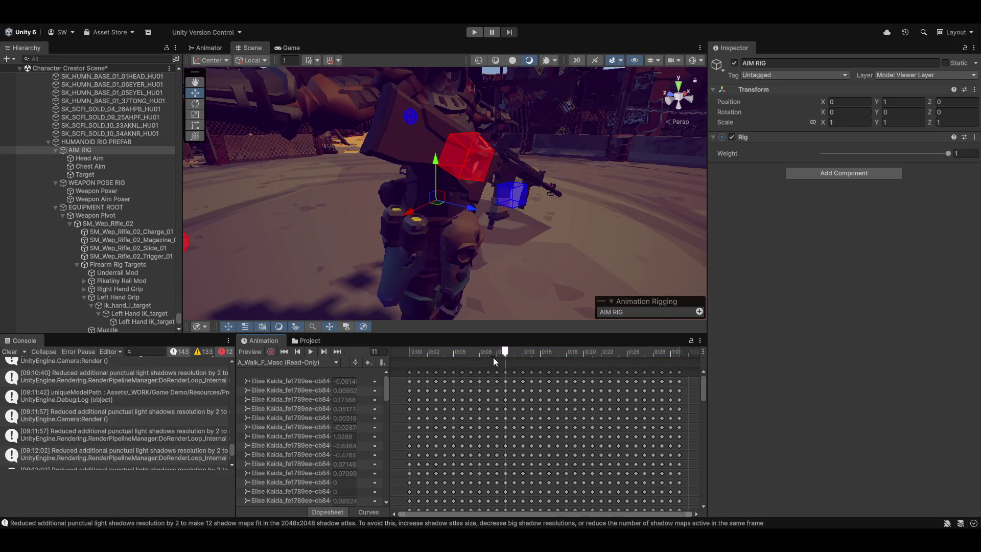
pyautogui.moveTo(551, 232); pyautogui.dragTo(434, 235)
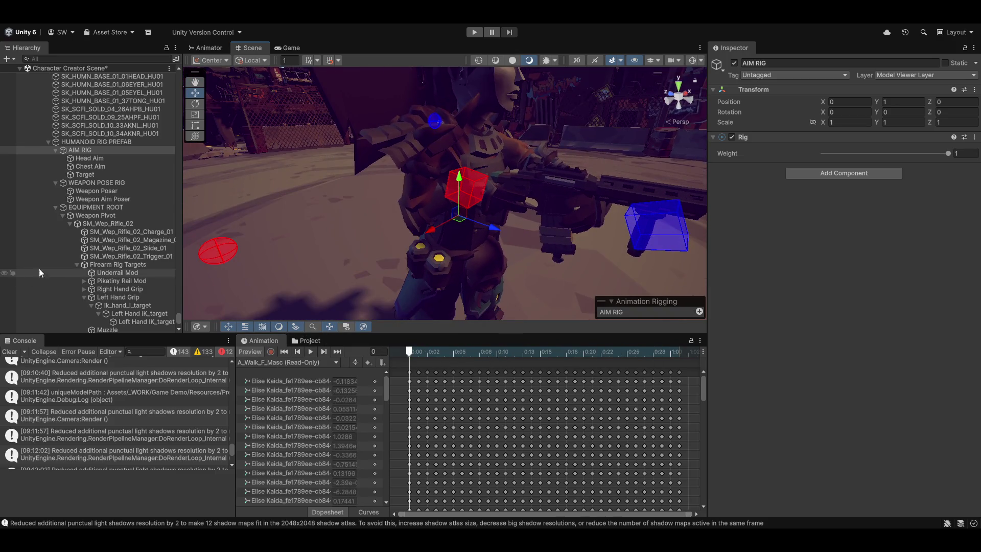
# - Frame Left Hand IK_target on the rifle, inspect it from several sides, then select Weapon Poser
pyautogui.click(127, 314)
pyautogui.press('f')
pyautogui.moveTo(432, 228)
pyautogui.mouseDown()
pyautogui.moveTo(245, 225)
pyautogui.moveTo(286, 215)
pyautogui.moveTo(204, 197)
pyautogui.moveTo(330, 181)
pyautogui.moveTo(355, 204)
pyautogui.mouseUp()
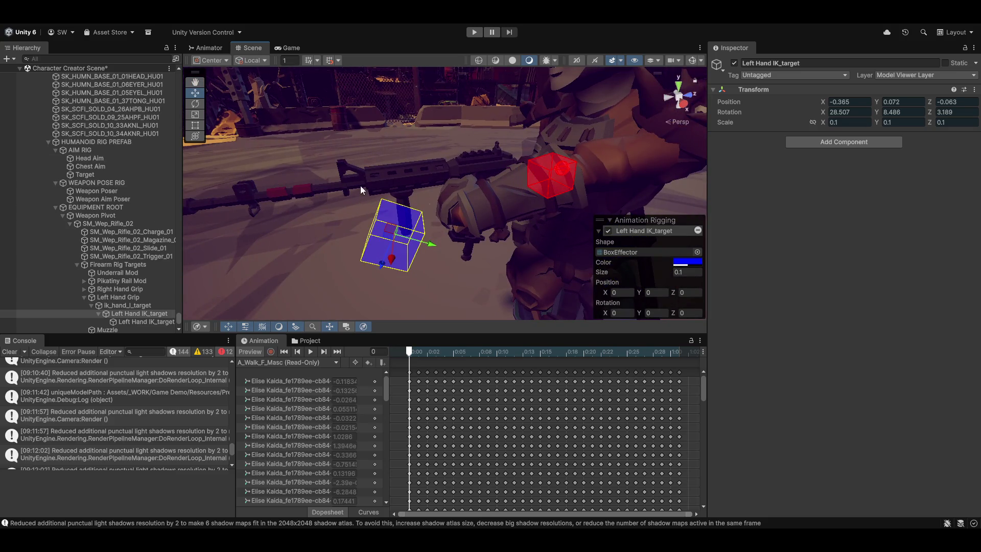
pyautogui.moveTo(341, 145)
pyautogui.mouseDown()
pyautogui.moveTo(320, 162)
pyautogui.moveTo(507, 196)
pyautogui.moveTo(587, 131)
pyautogui.moveTo(460, 149)
pyautogui.moveTo(337, 121)
pyautogui.moveTo(333, 253)
pyautogui.moveTo(431, 264)
pyautogui.moveTo(584, 173)
pyautogui.moveTo(474, 147)
pyautogui.moveTo(517, 195)
pyautogui.moveTo(357, 236)
pyautogui.moveTo(388, 240)
pyautogui.moveTo(283, 238)
pyautogui.mouseUp()
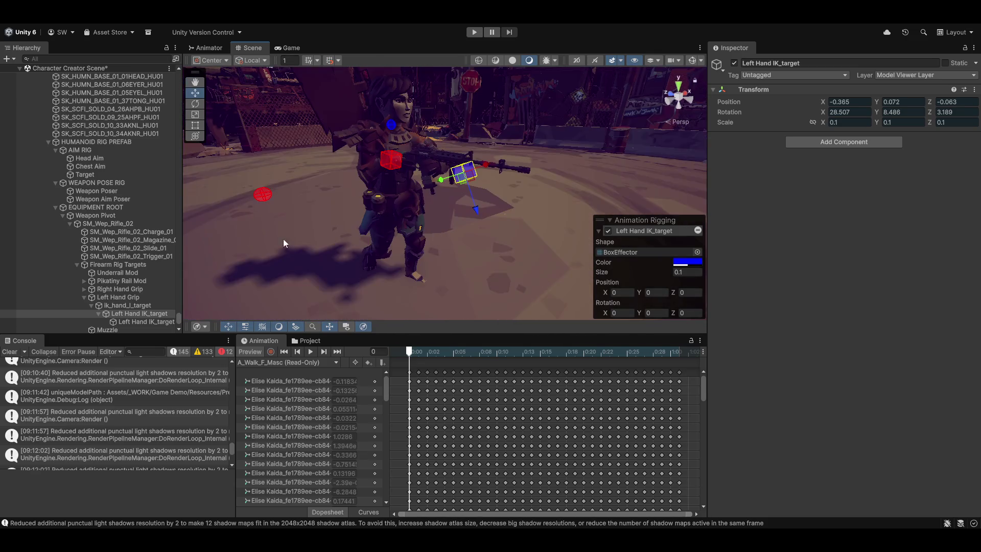
pyautogui.click(91, 193)
pyautogui.moveTo(455, 155)
pyautogui.mouseDown()
pyautogui.moveTo(520, 169)
pyautogui.moveTo(622, 131)
pyautogui.mouseUp()
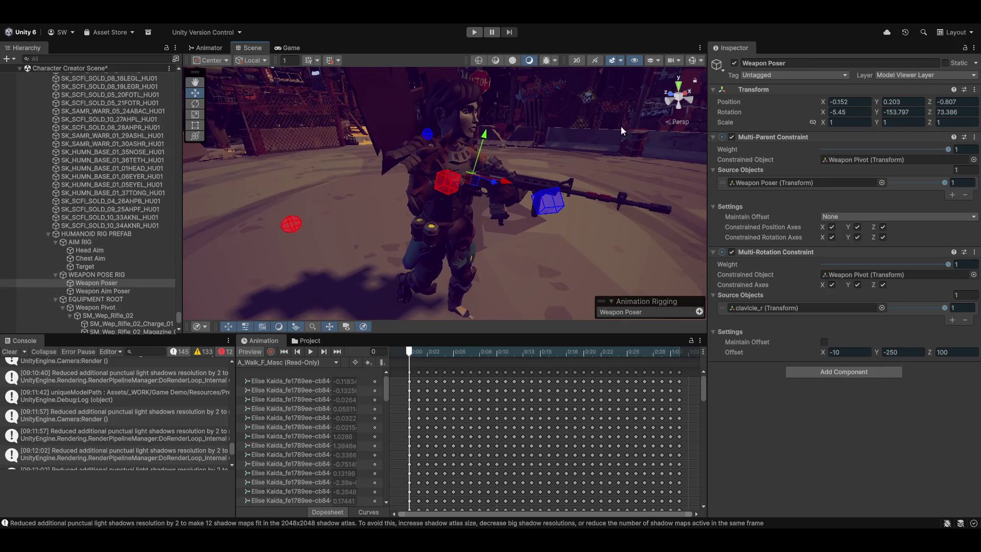
# - Move Weapon Poser up-right, then lower the AIM RIG's Rig Weight toward 0
pyautogui.moveTo(473, 182); pyautogui.dragTo(490, 175)
pyautogui.moveTo(471, 185)
pyautogui.mouseDown()
pyautogui.moveTo(92, 136)
pyautogui.moveTo(419, 330)
pyautogui.mouseUp()
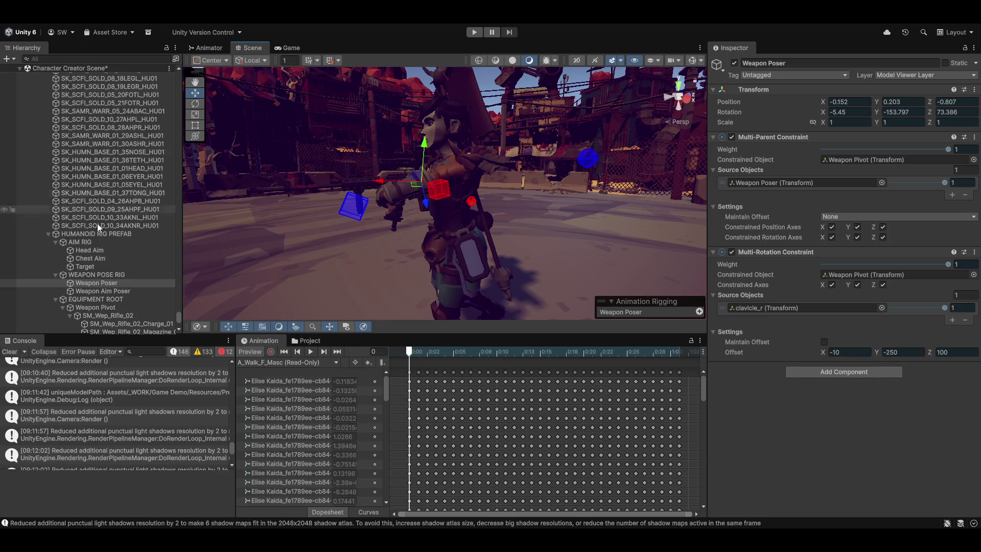
pyautogui.click(94, 234)
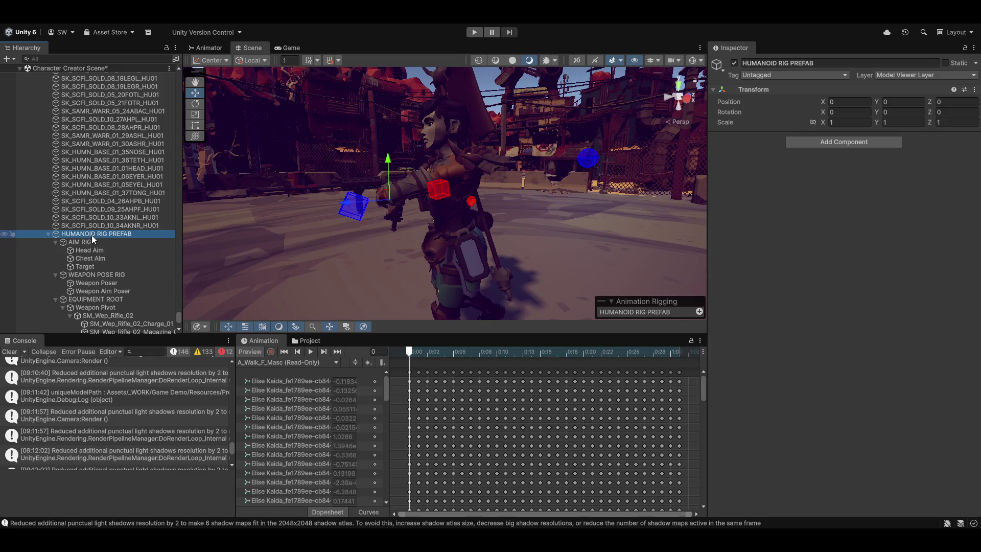
pyautogui.click(90, 236)
pyautogui.click(93, 240)
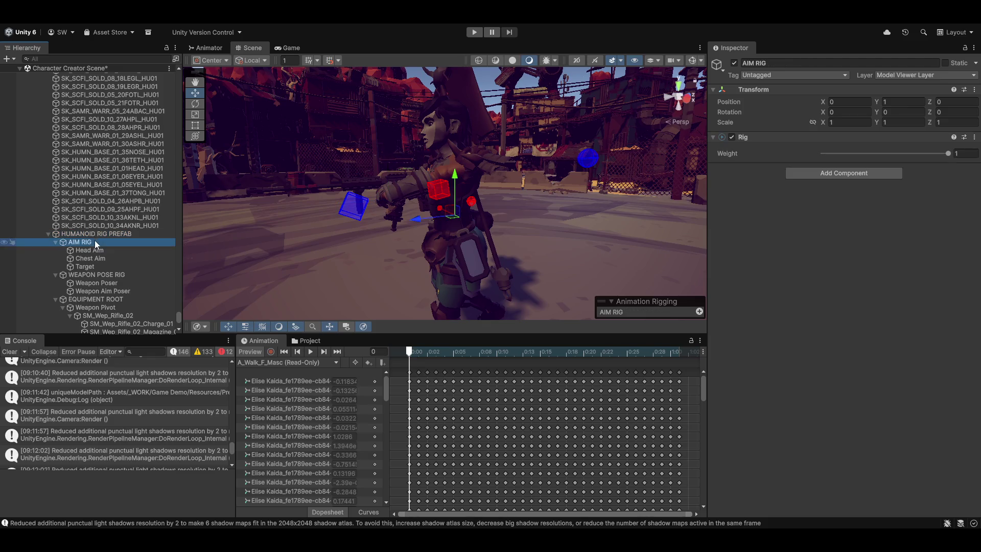
pyautogui.moveTo(948, 154); pyautogui.dragTo(877, 168)
pyautogui.click(247, 350)
pyautogui.click(249, 351)
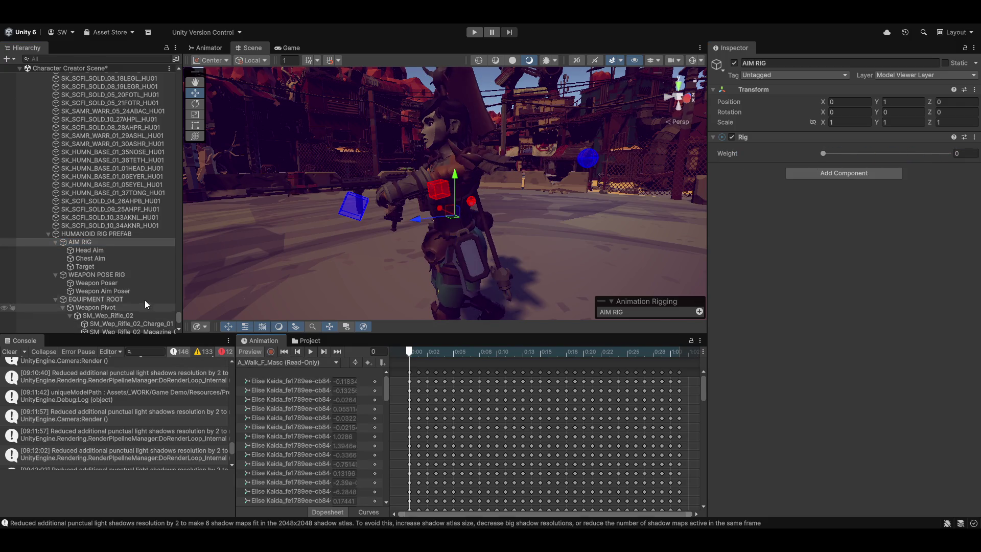
# - Set Weapon Aim Poser's clavicle_r Multi-Rotation source weight to 0
pyautogui.click(104, 290)
pyautogui.moveTo(943, 308); pyautogui.dragTo(608, 307)
pyautogui.moveTo(323, 187)
pyautogui.mouseDown()
pyautogui.moveTo(638, 211)
pyautogui.moveTo(727, 200)
pyautogui.moveTo(546, 188)
pyautogui.mouseUp()
pyautogui.moveTo(499, 225); pyautogui.dragTo(495, 231)
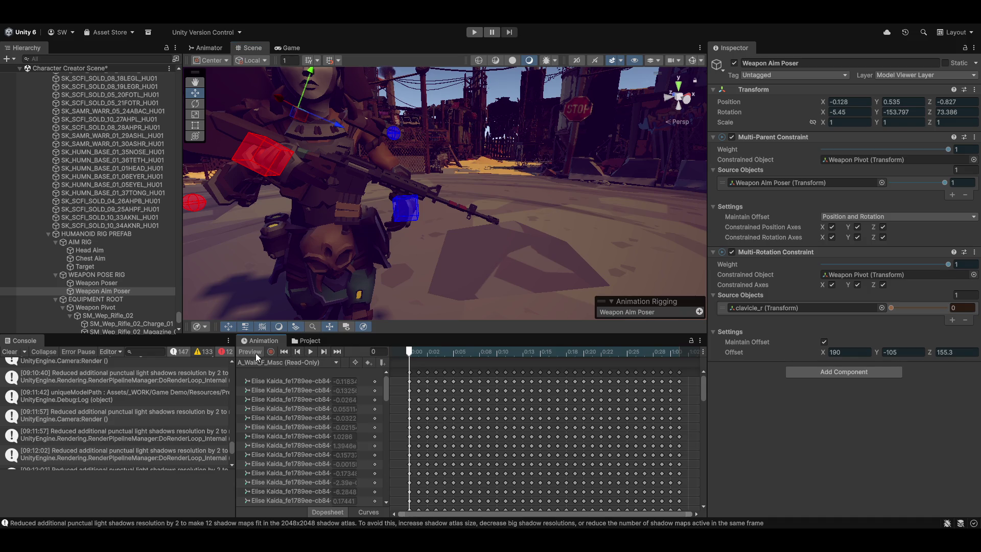
# - Adjust the clavicle_r source weight, play the walk preview, and select Weapon Poser and WEAPON POSE RIG
pyautogui.moveTo(891, 308); pyautogui.dragTo(971, 318)
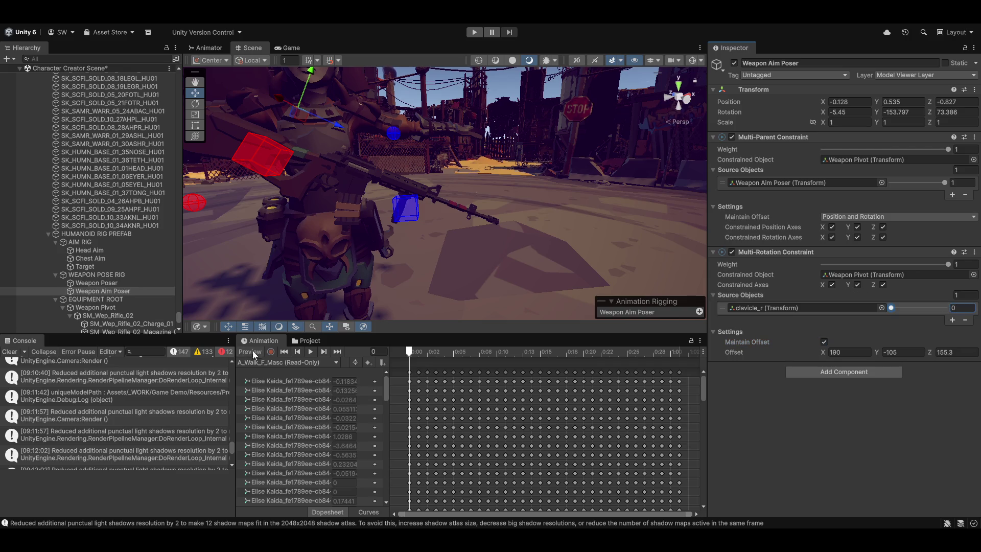
pyautogui.click(310, 352)
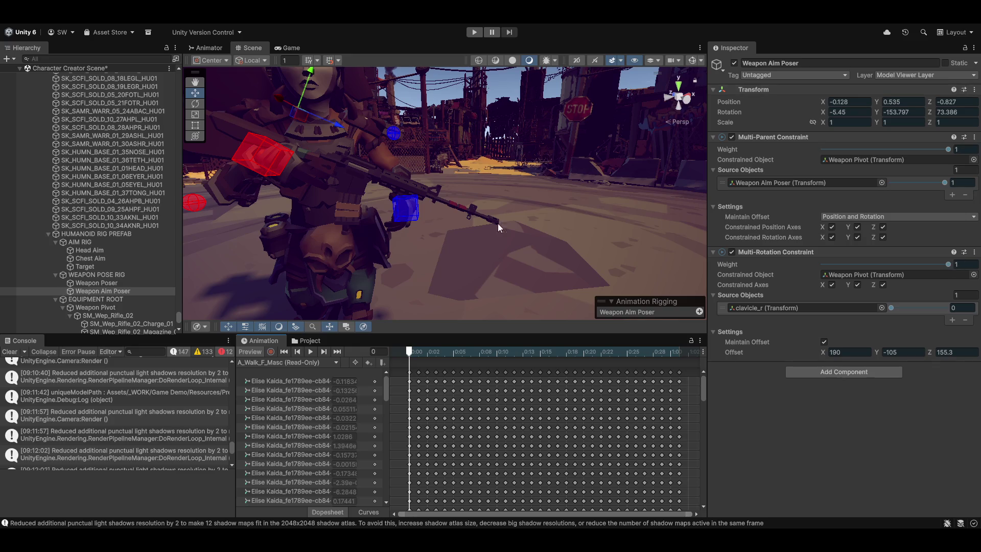
pyautogui.click(94, 284)
pyautogui.click(99, 274)
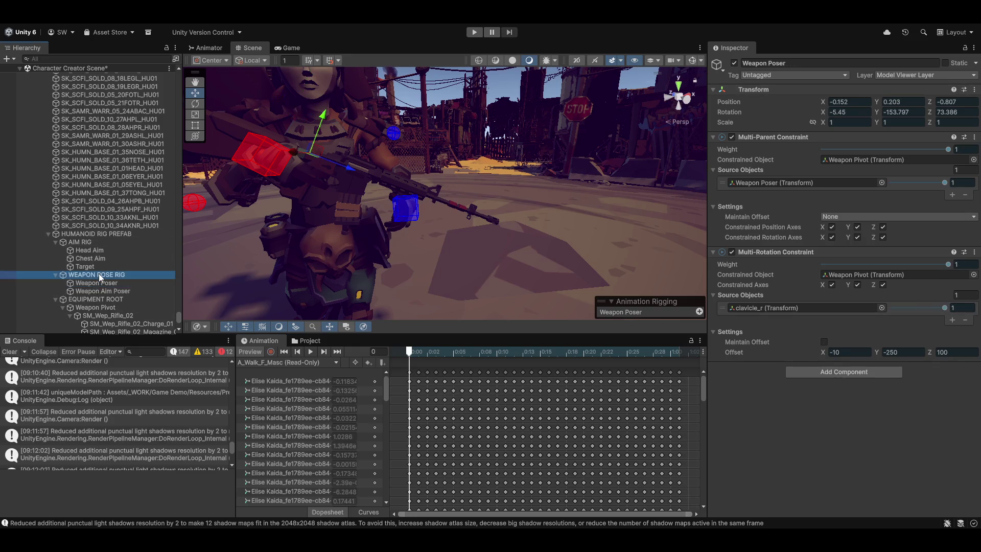
# - Inspect the AIM RIG's Head Aim, Chest Aim and aim Target, then collapse the group
pyautogui.click(88, 243)
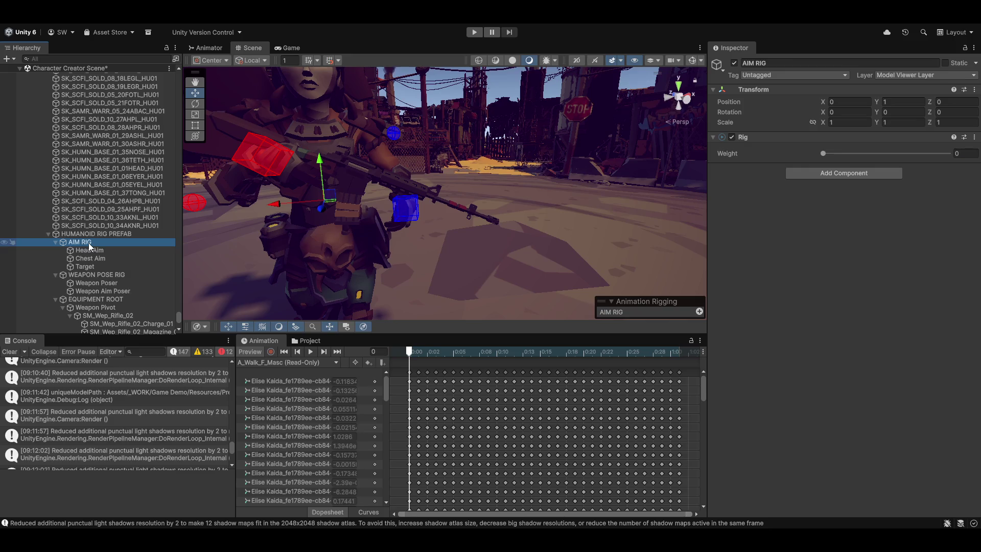
pyautogui.click(94, 252)
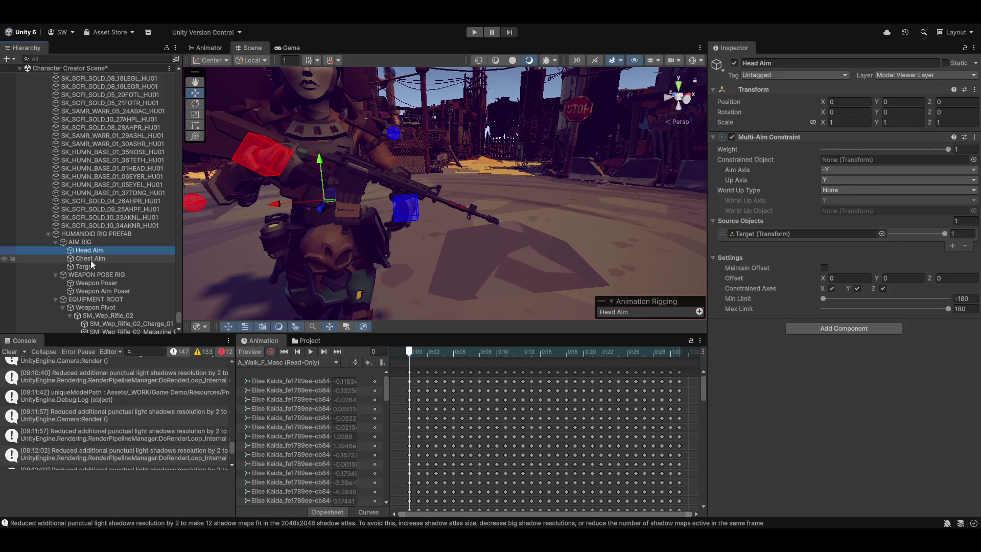
pyautogui.click(91, 258)
pyautogui.click(89, 266)
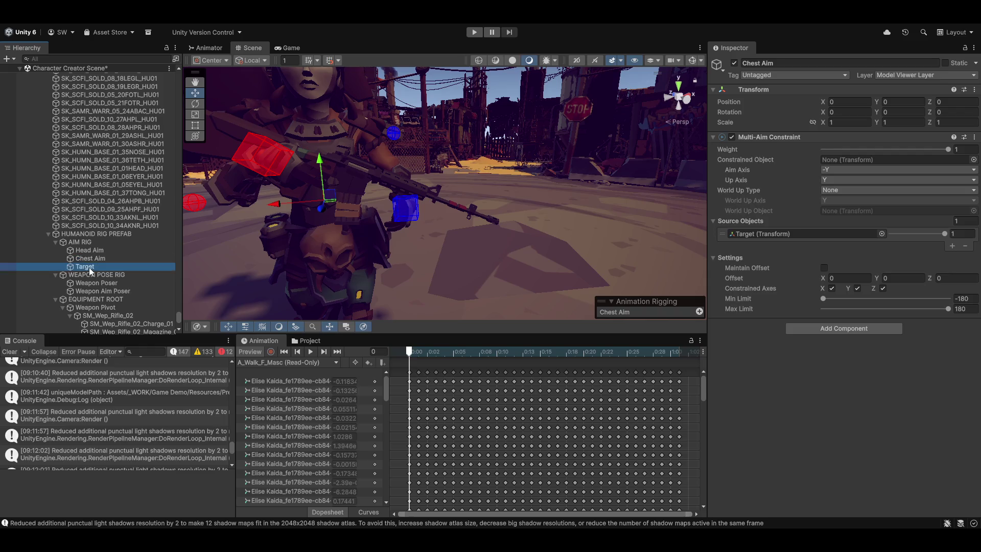
pyautogui.click(84, 243)
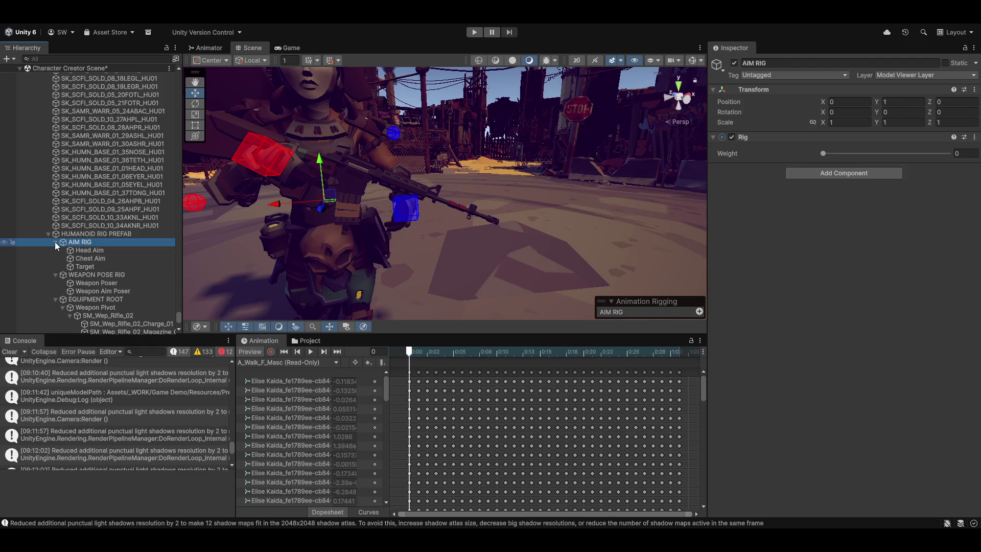
pyautogui.click(55, 243)
# - Set the Weapon Aim Poser's Multi-Parent source weight to 0 and play the walk preview
pyautogui.click(97, 251)
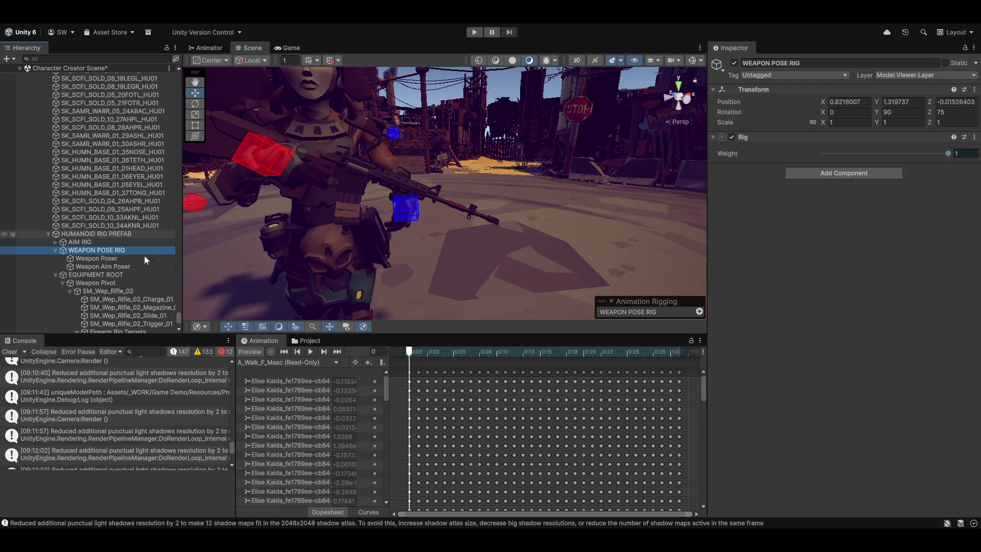
pyautogui.click(100, 259)
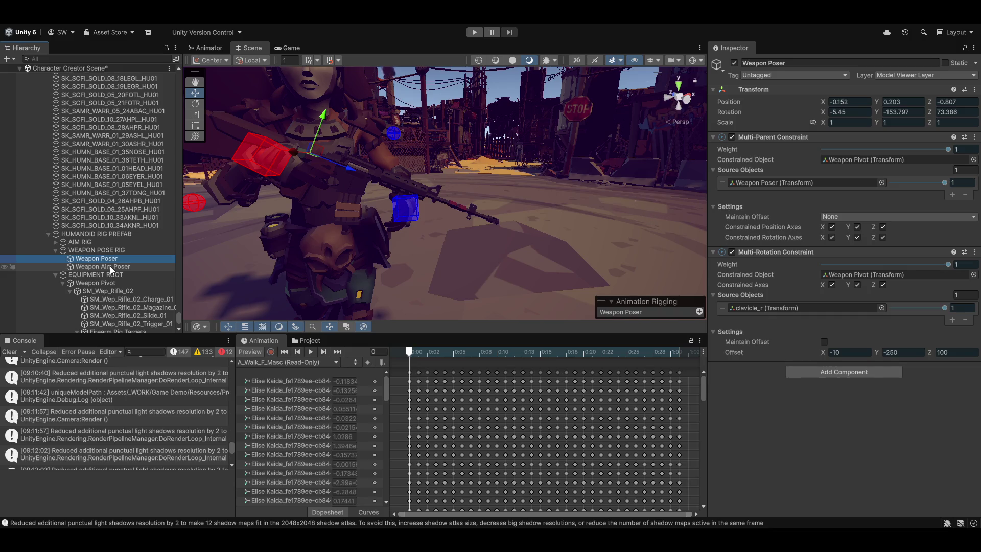
pyautogui.click(112, 266)
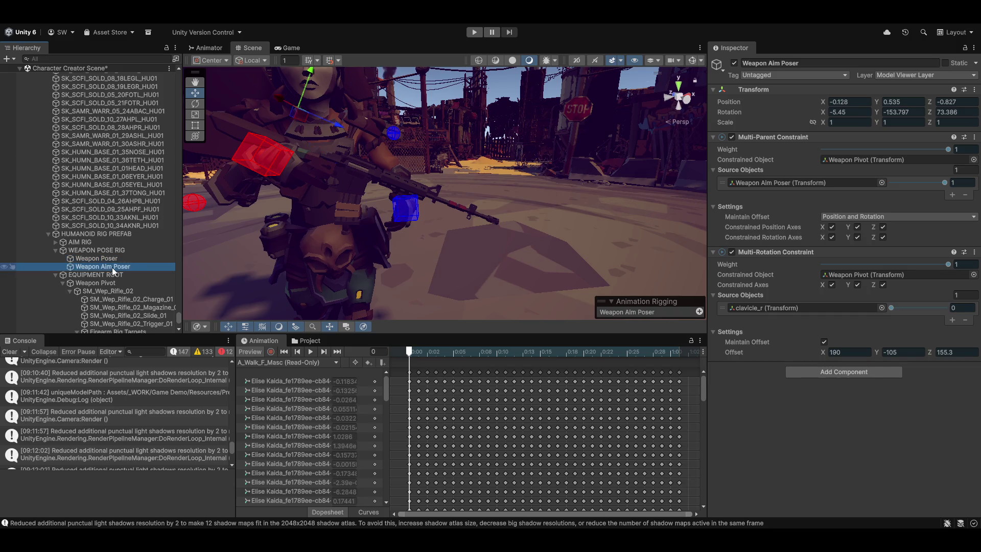
pyautogui.click(945, 183)
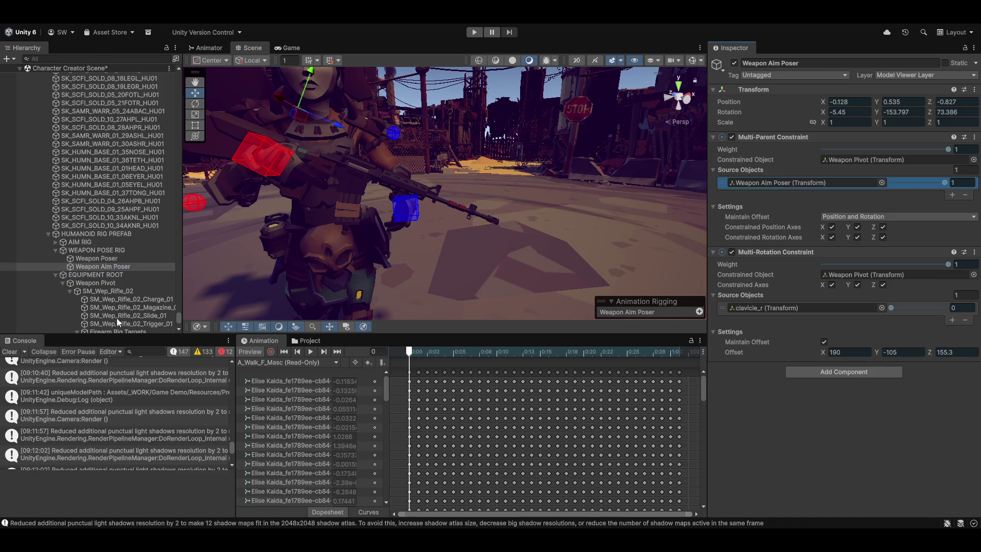
pyautogui.click(899, 189)
pyautogui.write('0')
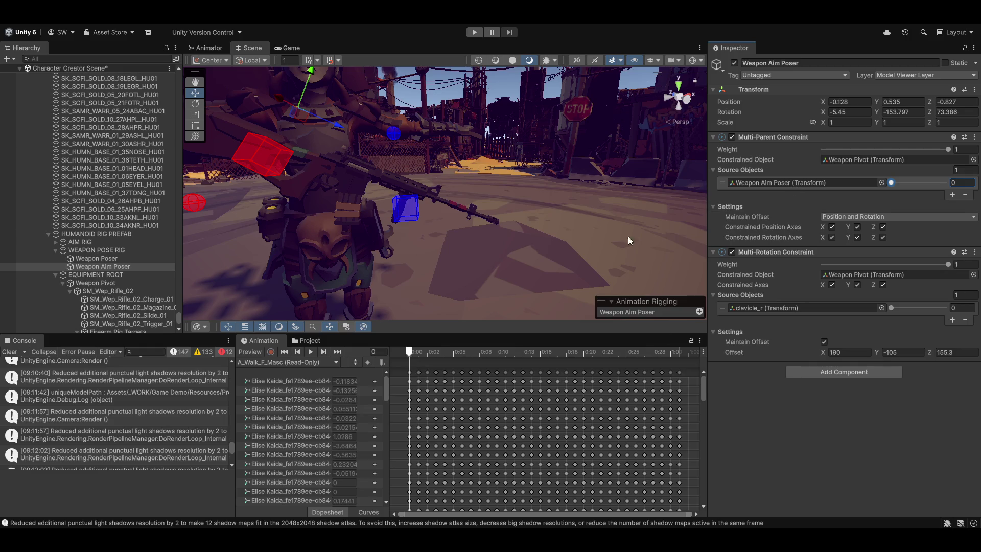
pyautogui.click(310, 353)
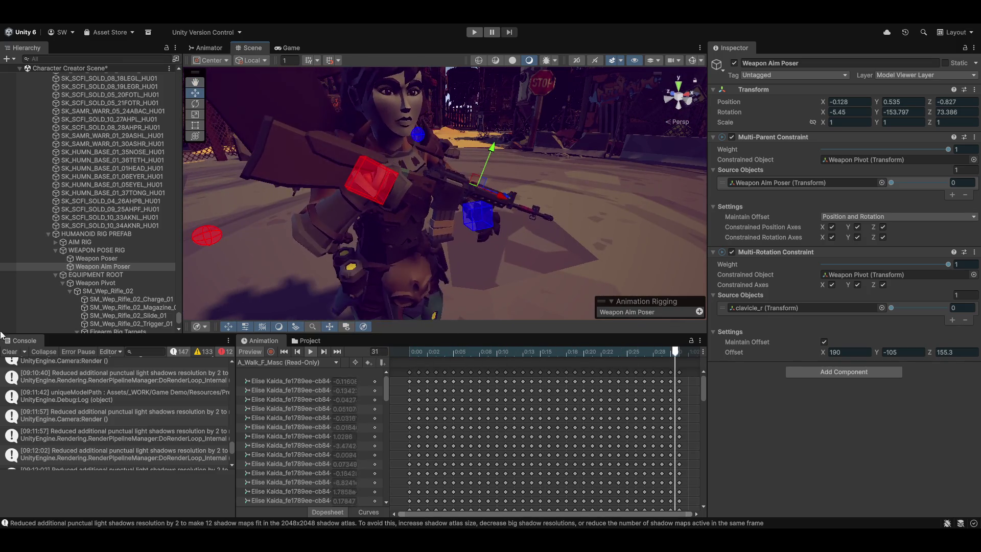
# - Lower the Weapon Poser target, undo a test rotation, and nudge its rotation offset X
pyautogui.click(115, 258)
pyautogui.moveTo(424, 158)
pyautogui.mouseDown()
pyautogui.moveTo(406, 220)
pyautogui.moveTo(418, 195)
pyautogui.moveTo(414, 204)
pyautogui.moveTo(473, 212)
pyautogui.mouseUp()
pyautogui.press('e')
pyautogui.moveTo(351, 238)
pyautogui.mouseDown()
pyautogui.moveTo(369, 230)
pyautogui.moveTo(349, 234)
pyautogui.mouseUp()
pyautogui.hotkey('ctrl', 'z')
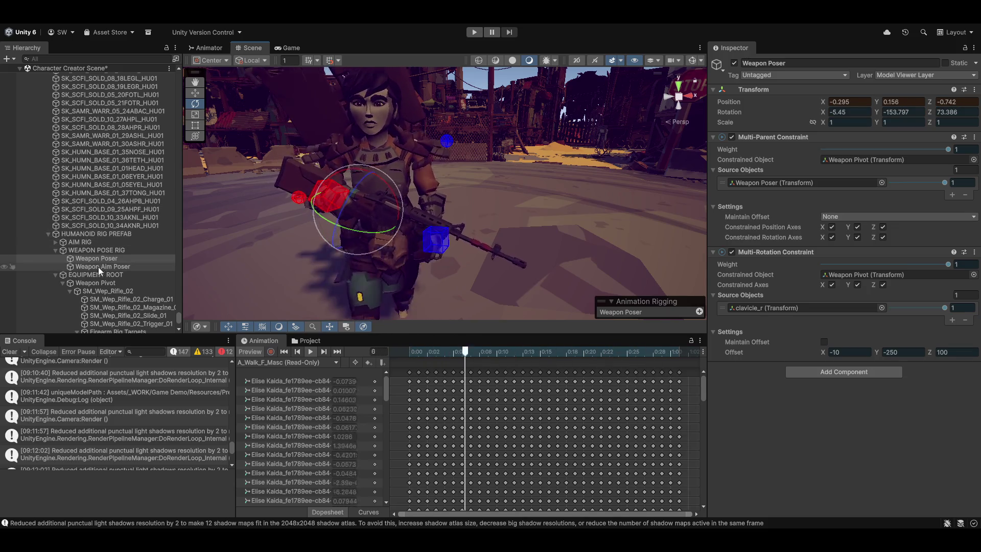
pyautogui.moveTo(394, 172); pyautogui.dragTo(174, 225)
pyautogui.moveTo(821, 350)
pyautogui.mouseDown()
pyautogui.moveTo(830, 349)
pyautogui.moveTo(796, 350)
pyautogui.moveTo(915, 351)
pyautogui.moveTo(865, 353)
pyautogui.mouseUp()
# - Stop the preview at frame 0 and move the Weapon Poser to -0.242, 0.197, -0.763
pyautogui.click(253, 353)
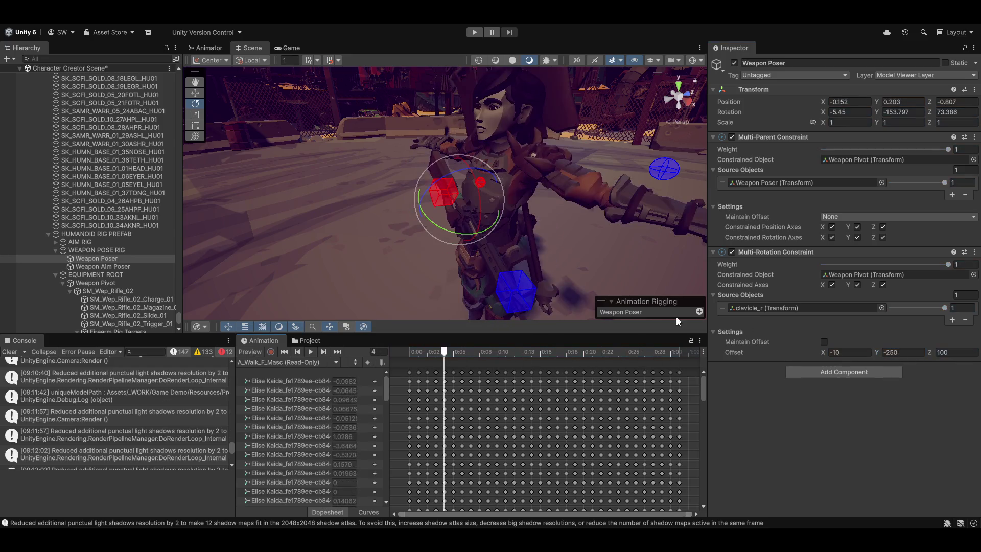
pyautogui.moveTo(448, 350); pyautogui.dragTo(409, 351)
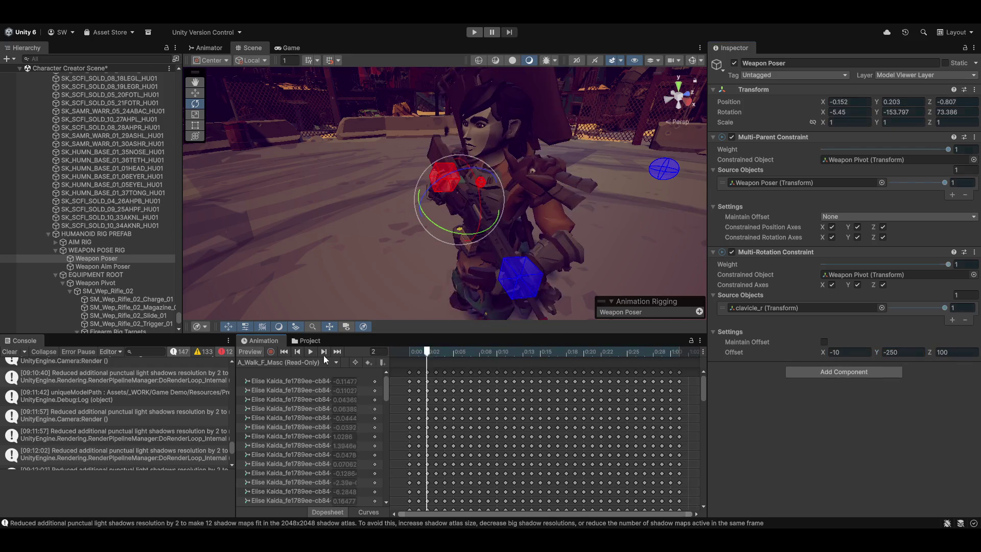
pyautogui.press('q')
pyautogui.moveTo(577, 168)
pyautogui.mouseDown()
pyautogui.moveTo(624, 164)
pyautogui.moveTo(536, 171)
pyautogui.moveTo(339, 218)
pyautogui.moveTo(370, 160)
pyautogui.mouseUp()
pyautogui.press('e')
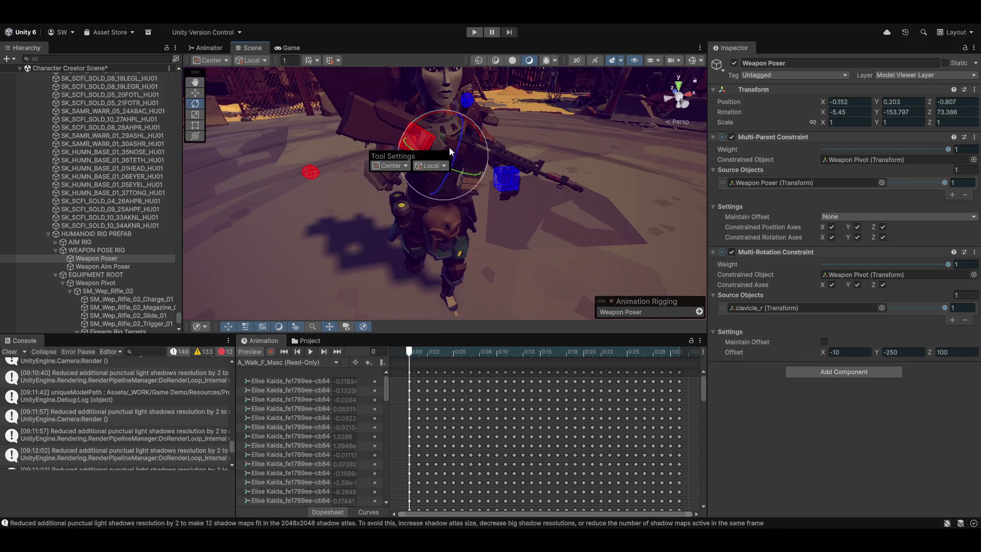
pyautogui.press('w')
pyautogui.moveTo(446, 122)
pyautogui.mouseDown()
pyautogui.moveTo(439, 144)
pyautogui.moveTo(465, 170)
pyautogui.moveTo(423, 200)
pyautogui.moveTo(586, 212)
pyautogui.moveTo(467, 204)
pyautogui.moveTo(561, 213)
pyautogui.mouseUp()
# - Check the right-hand IK target, rifle and Weapon Pivot, then reselect the Weapon Poser
pyautogui.press('e')
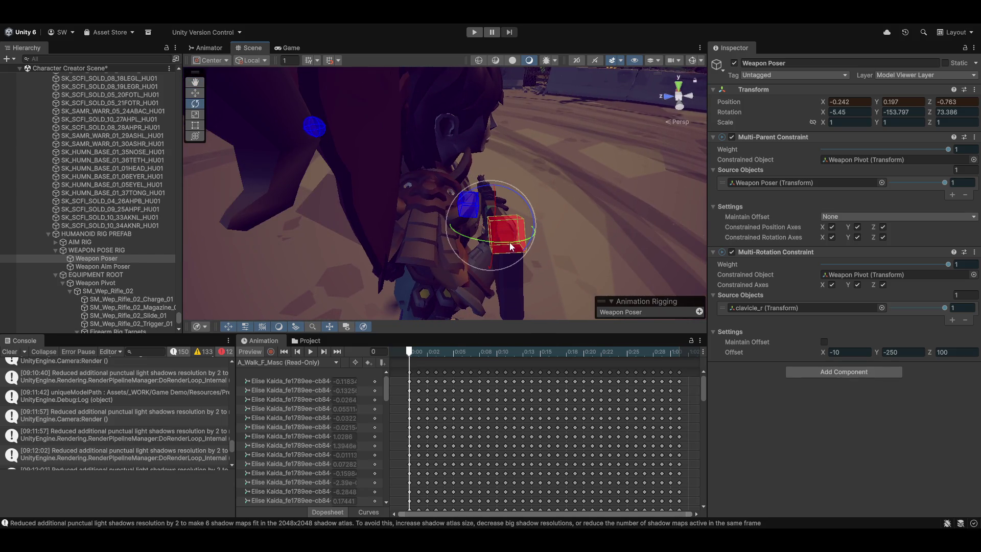
pyautogui.click(510, 243)
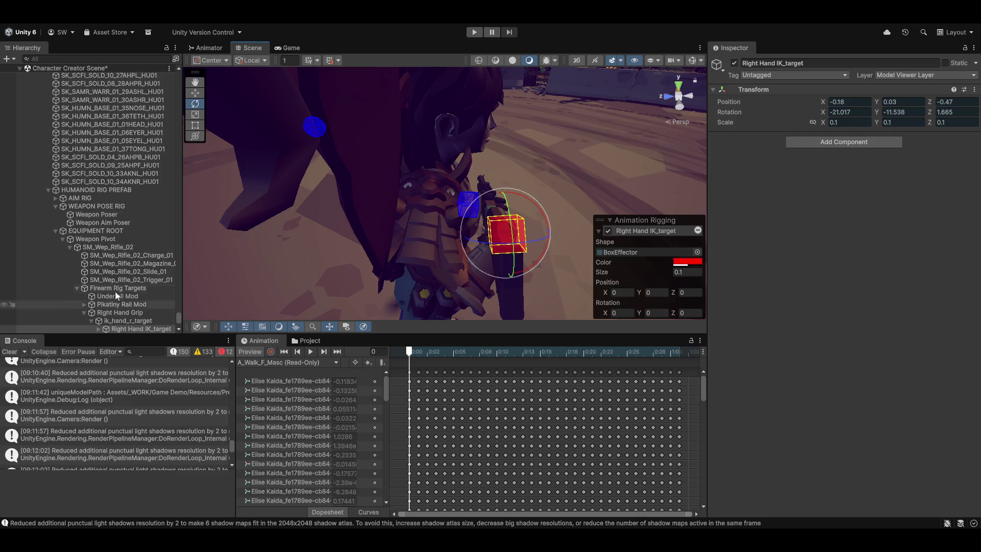
pyautogui.click(109, 248)
pyautogui.click(96, 239)
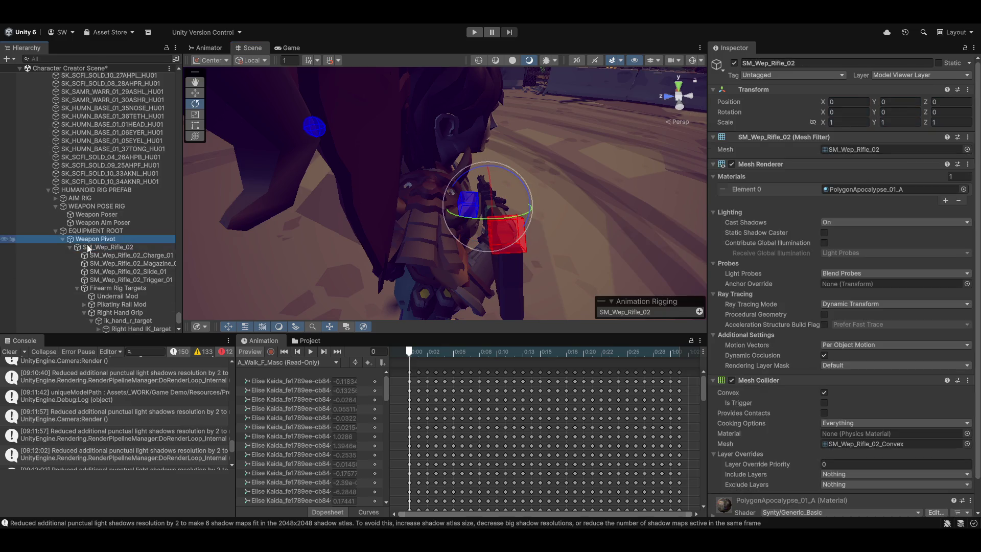
pyautogui.click(69, 247)
pyautogui.click(96, 213)
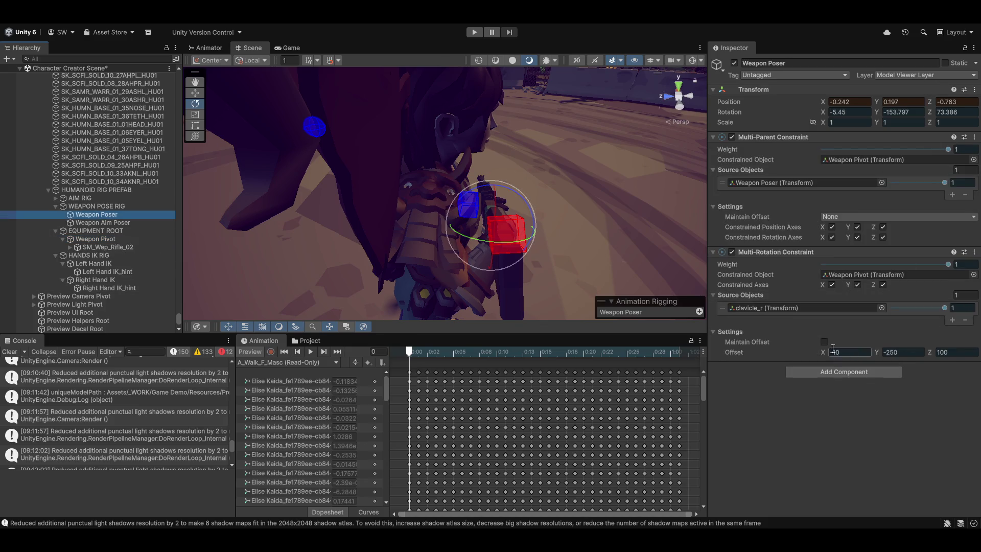
# - Set the Weapon Poser's rotation offset X to -18.1 and select Elise Kaida
pyautogui.moveTo(821, 348)
pyautogui.mouseDown()
pyautogui.moveTo(799, 351)
pyautogui.moveTo(814, 345)
pyautogui.moveTo(806, 347)
pyautogui.mouseUp()
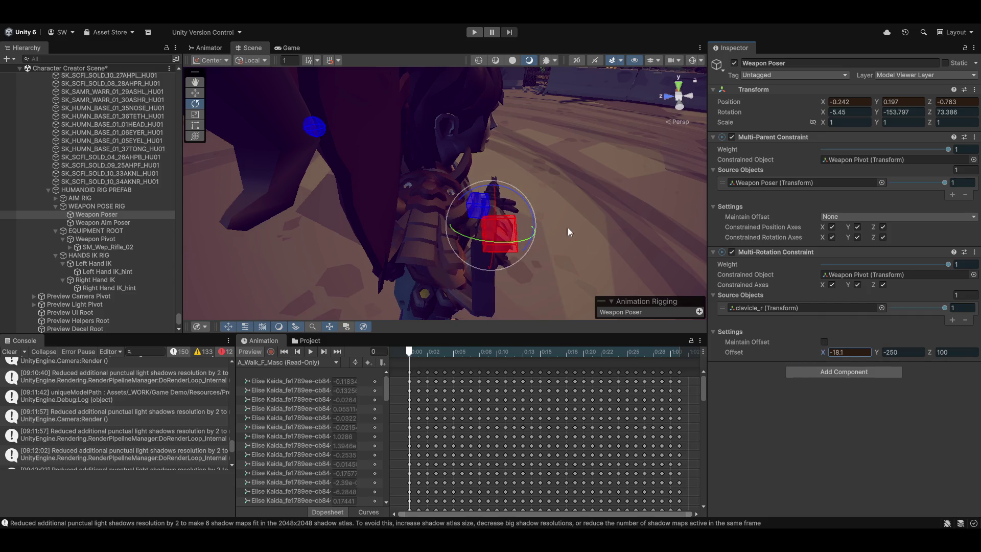
pyautogui.moveTo(577, 225)
pyautogui.mouseDown()
pyautogui.moveTo(537, 186)
pyautogui.moveTo(340, 190)
pyautogui.moveTo(511, 174)
pyautogui.moveTo(368, 176)
pyautogui.moveTo(406, 176)
pyautogui.moveTo(411, 153)
pyautogui.moveTo(417, 158)
pyautogui.moveTo(342, 146)
pyautogui.mouseUp()
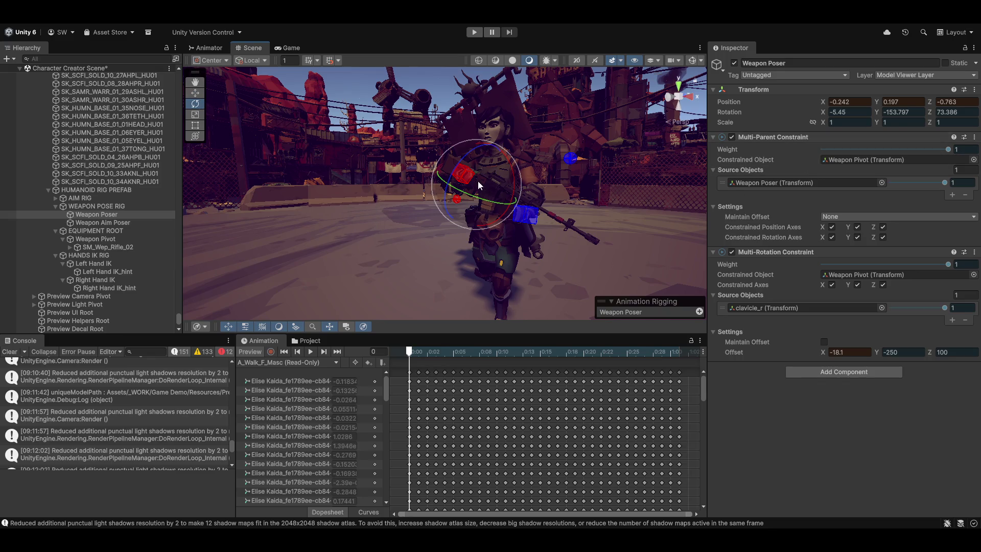
pyautogui.scroll(4, 119, 220)
pyautogui.scroll(15, 115, 179)
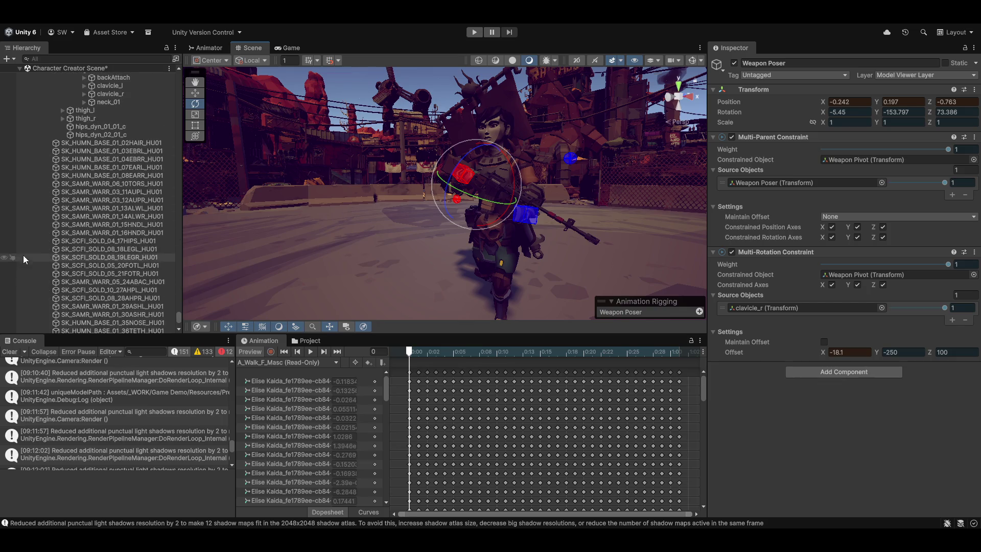
pyautogui.click(102, 194)
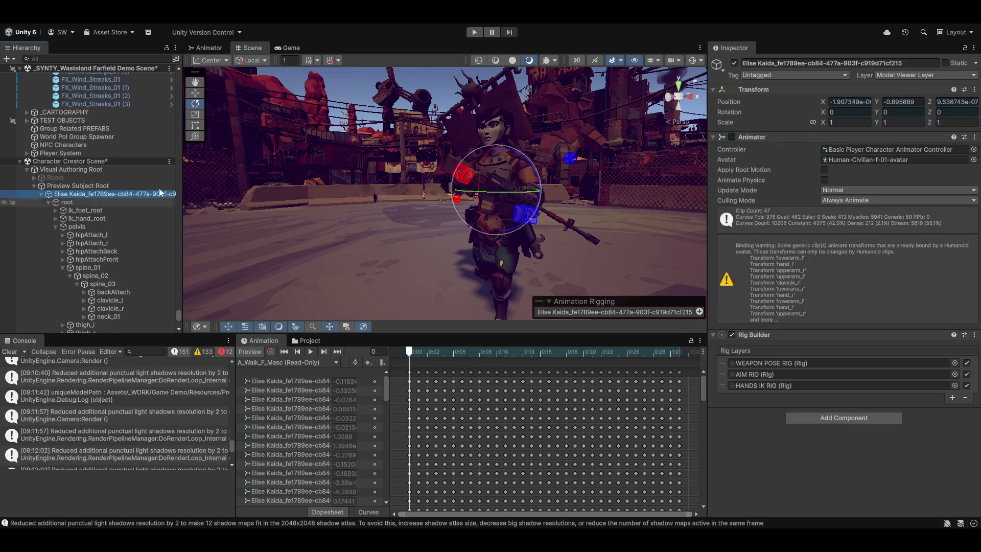
# - Check Elise Kaida's Animator Controller and Avatar assignments
pyautogui.click(902, 160)
pyautogui.click(899, 150)
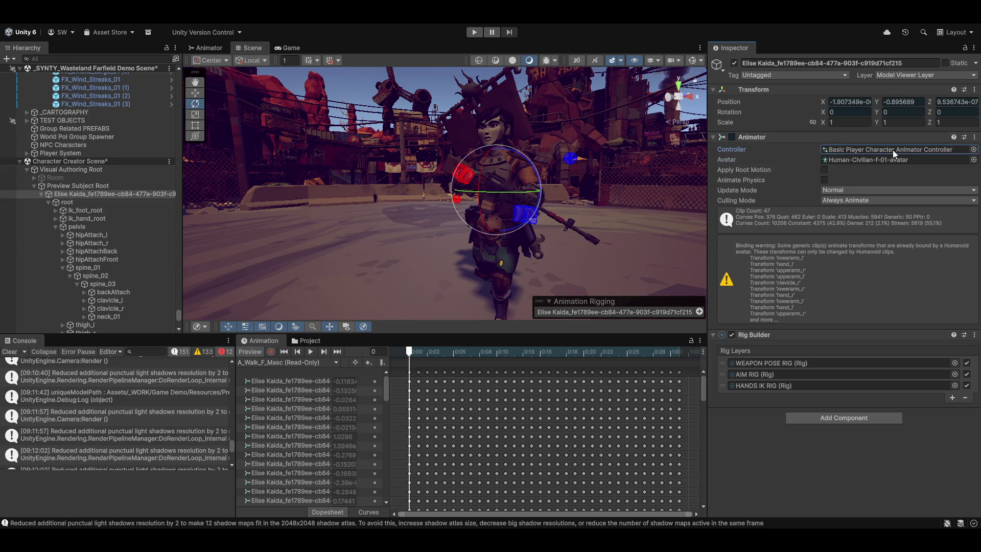
pyautogui.click(843, 160)
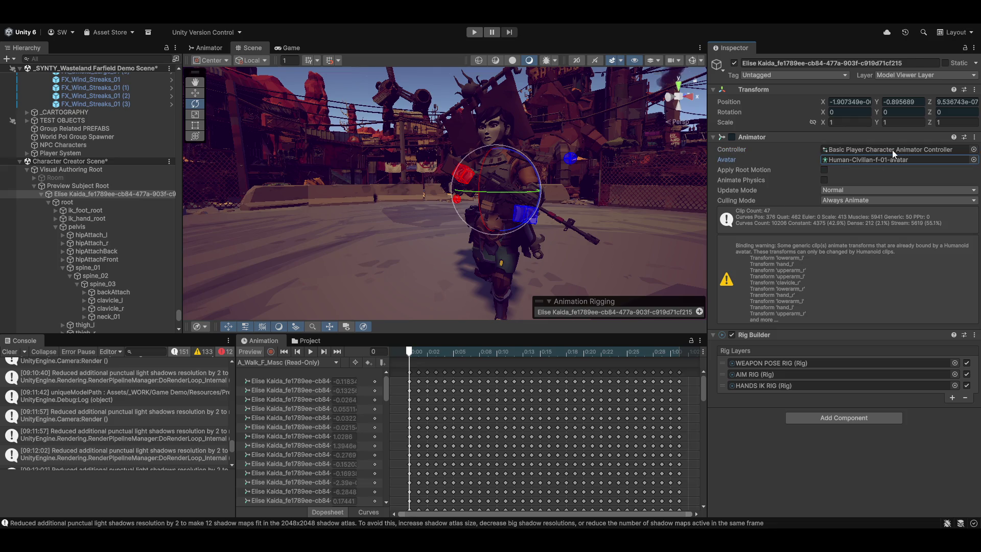
# - Orbit around the character and open the Magnum Opus Editor with Ctrl+Shift+M
pyautogui.moveTo(358, 194)
pyautogui.mouseDown()
pyautogui.moveTo(305, 189)
pyautogui.moveTo(444, 171)
pyautogui.mouseUp()
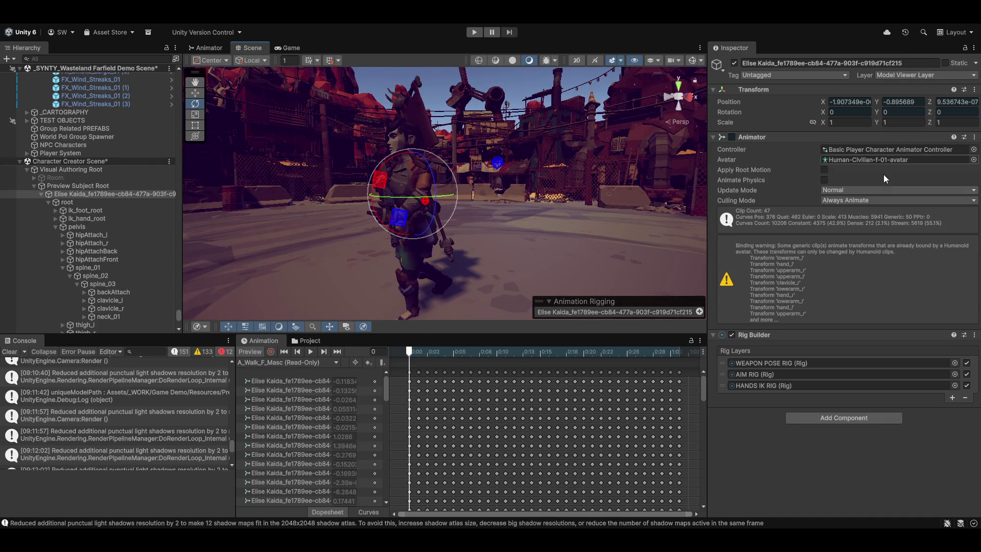
pyautogui.moveTo(484, 201)
pyautogui.mouseDown()
pyautogui.moveTo(483, 220)
pyautogui.moveTo(534, 281)
pyautogui.moveTo(438, 235)
pyautogui.moveTo(465, 281)
pyautogui.moveTo(337, 195)
pyautogui.moveTo(490, 237)
pyautogui.moveTo(515, 139)
pyautogui.moveTo(518, 156)
pyautogui.mouseUp()
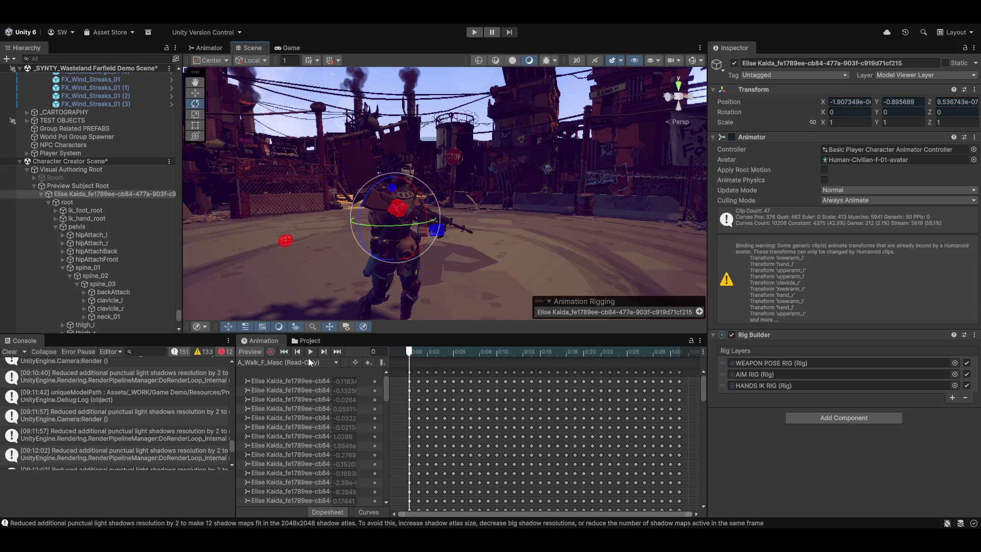
pyautogui.moveTo(453, 211)
pyautogui.keyDown('alt'); pyautogui.mouseDown()
pyautogui.moveTo(548, 188)
pyautogui.moveTo(561, 228)
pyautogui.moveTo(409, 228)
pyautogui.moveTo(437, 217)
pyautogui.moveTo(486, 243)
pyautogui.moveTo(503, 209)
pyautogui.mouseUp(); pyautogui.keyUp('alt')
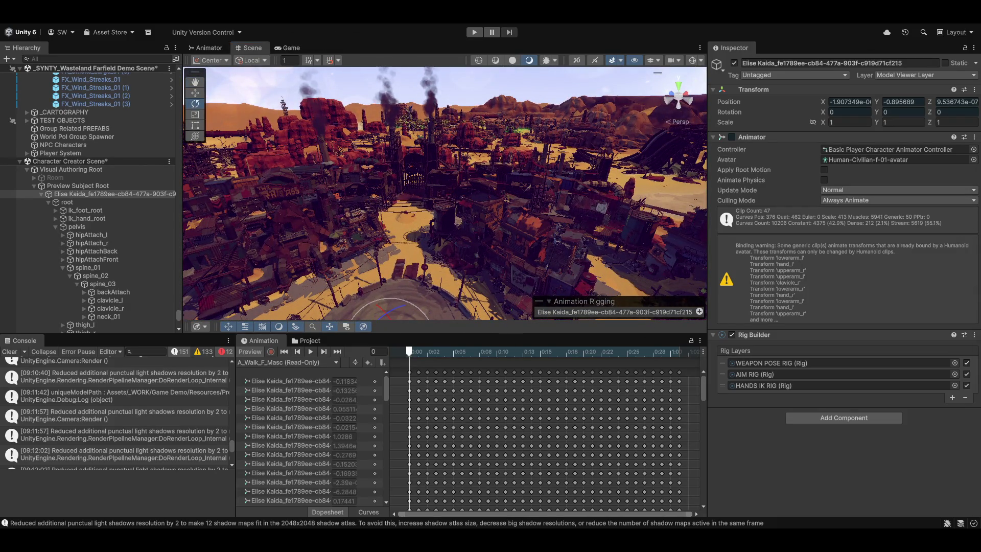
pyautogui.hotkey('ctrl', 'shift', 'm')
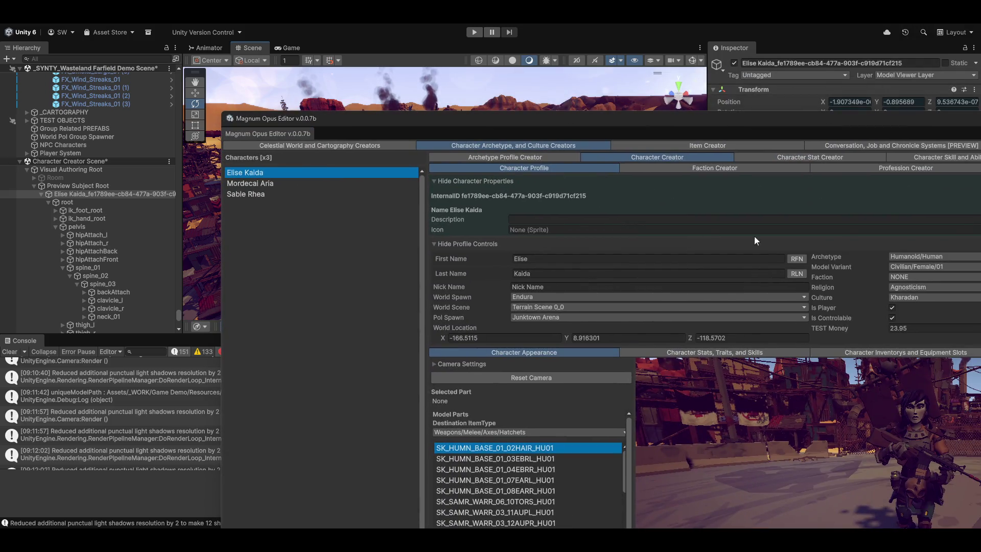
# - Maximize the Magnum Opus Editor, play the preview, and switch to the Faction Creator
pyautogui.doubleClick(697, 121)
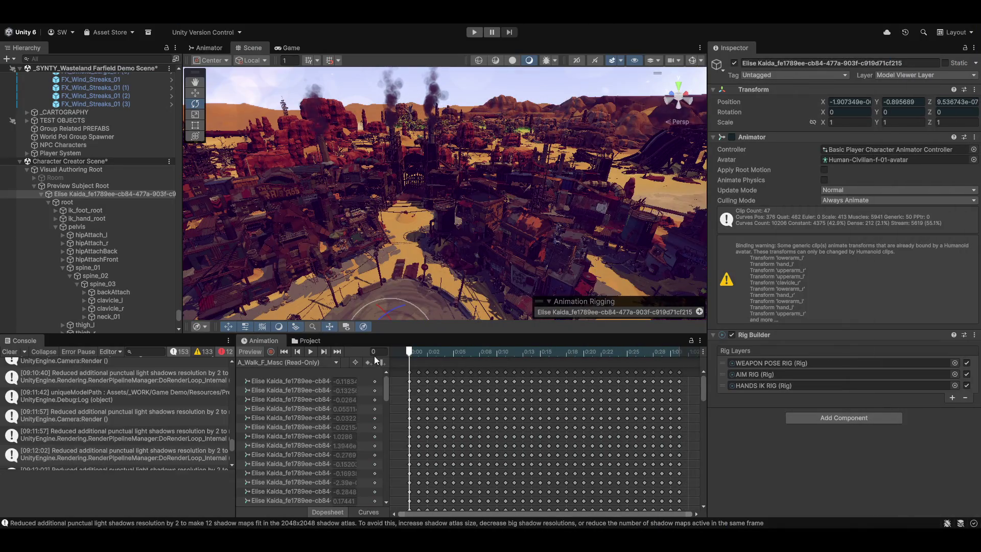
pyautogui.click(311, 351)
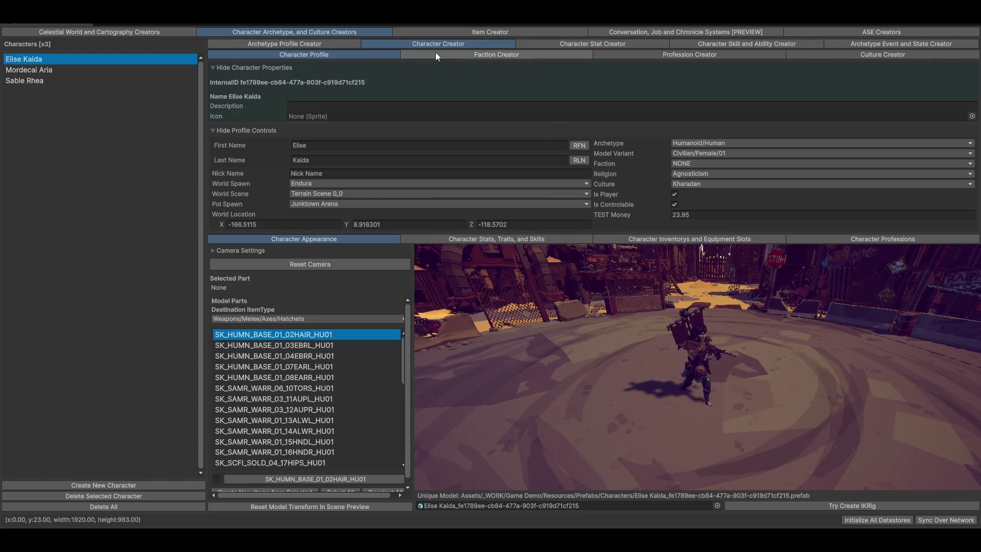
pyautogui.click(485, 55)
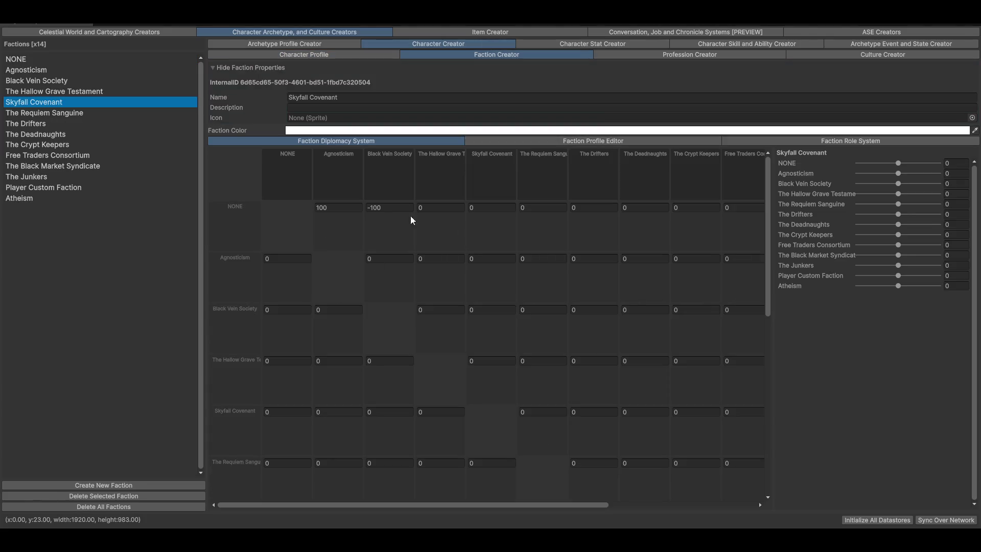
# - Select the NONE faction, show its members, and open its Role System graph with Root Role
pyautogui.scroll(-2, 529, 327)
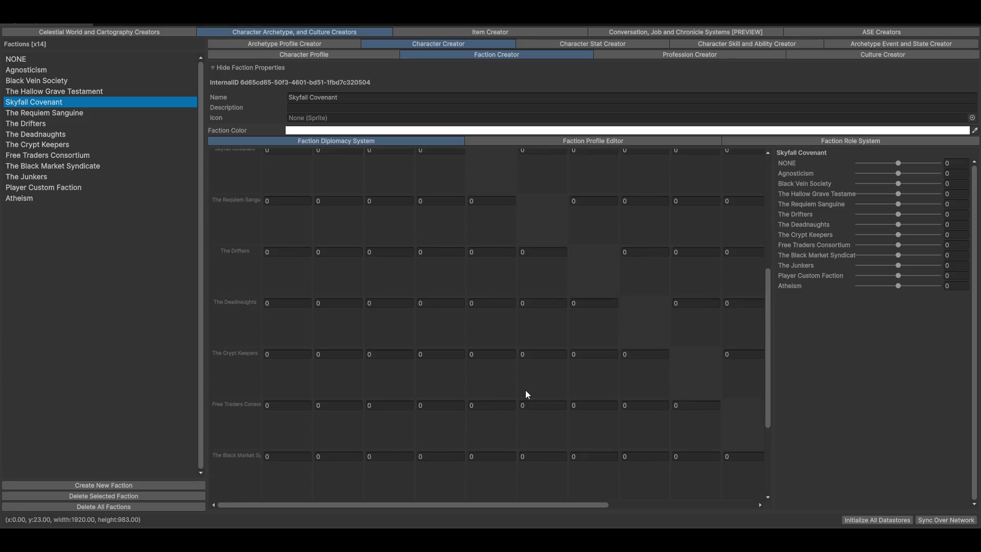
pyautogui.scroll(2, 549, 400)
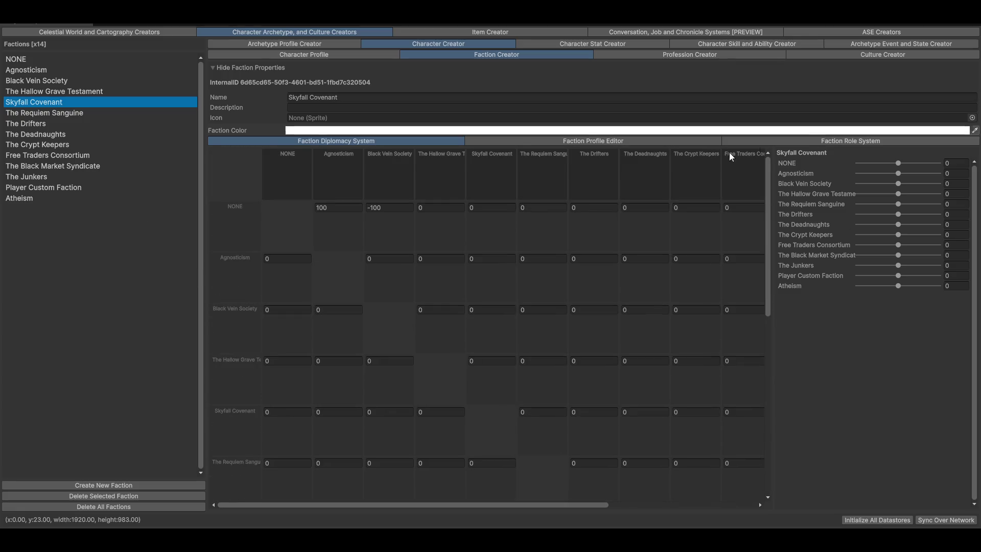
pyautogui.click(24, 71)
pyautogui.click(25, 59)
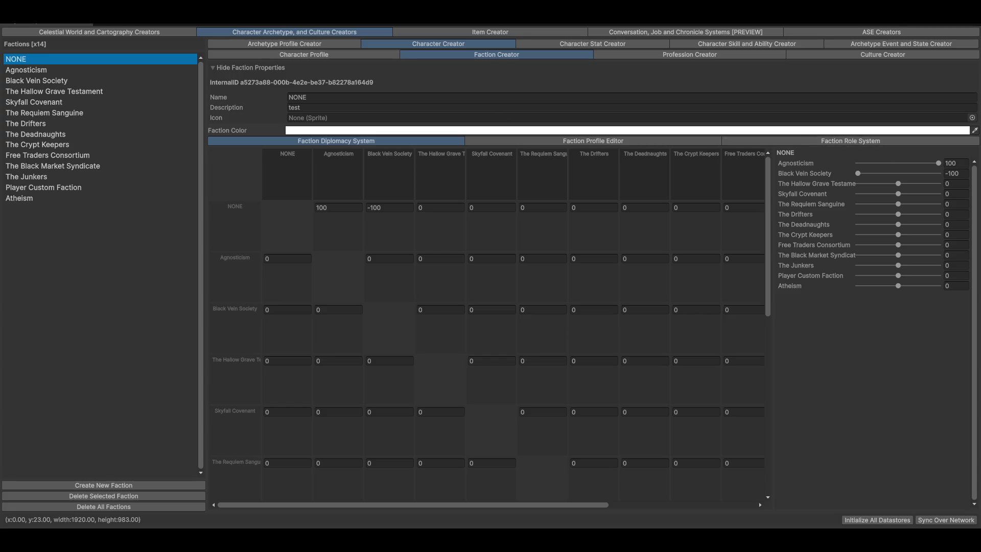
pyautogui.click(668, 139)
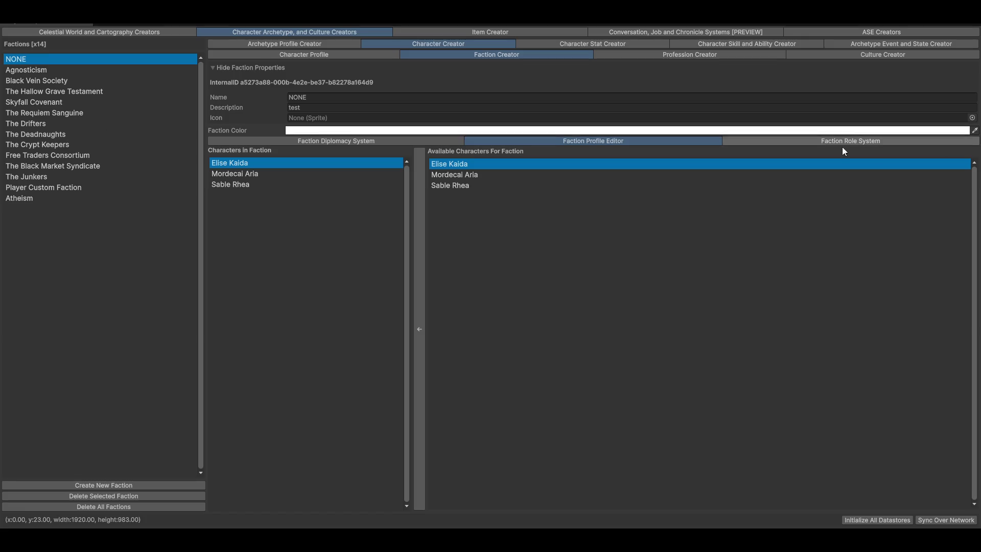
pyautogui.click(815, 143)
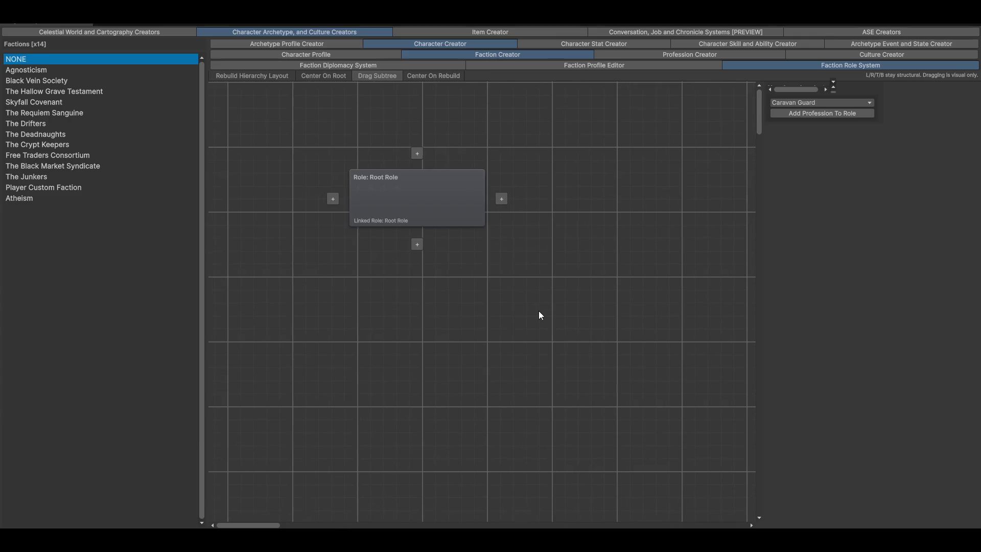
# - Choose Thief as the profession and add Role 2 beneath Root Role
pyautogui.click(827, 102)
pyautogui.click(806, 125)
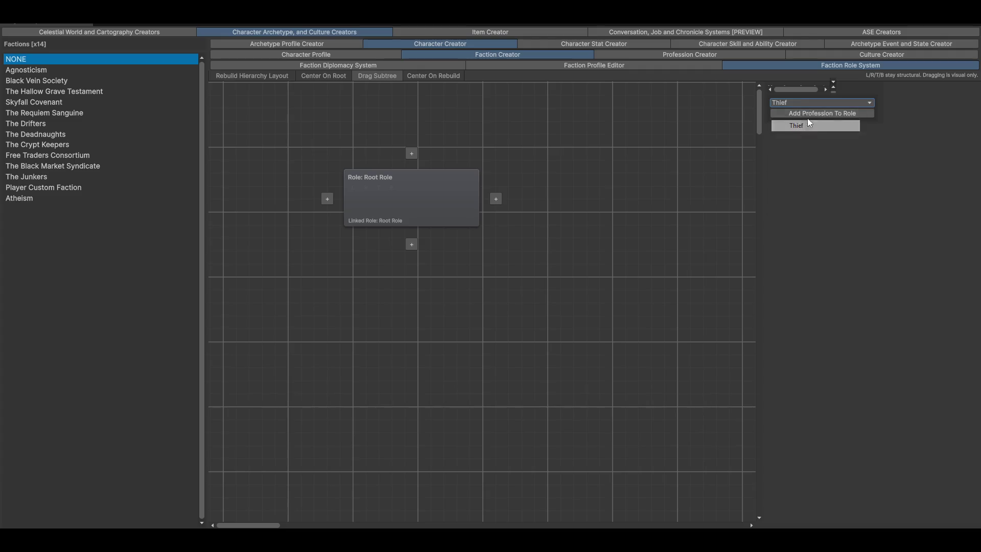
pyautogui.click(793, 101)
pyautogui.click(384, 221)
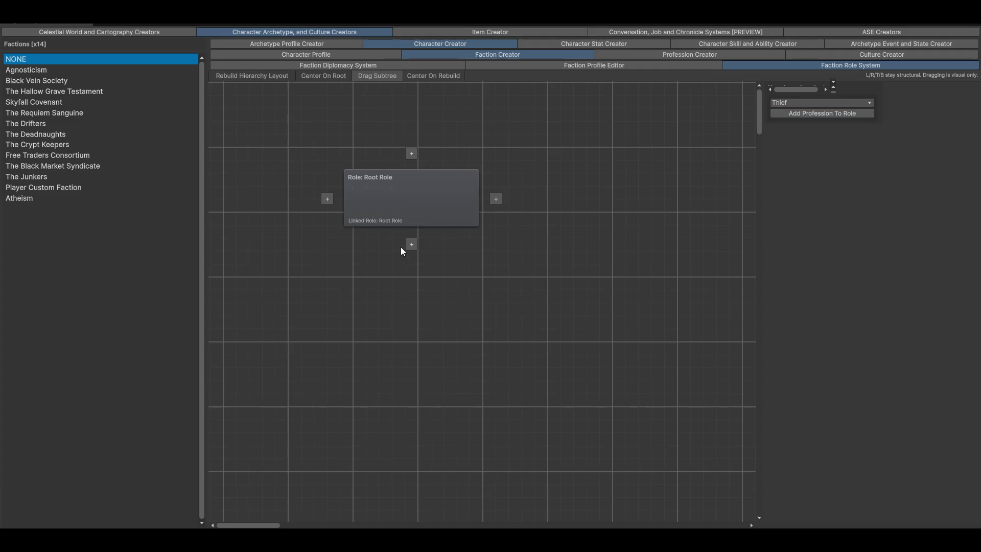
pyautogui.click(418, 201)
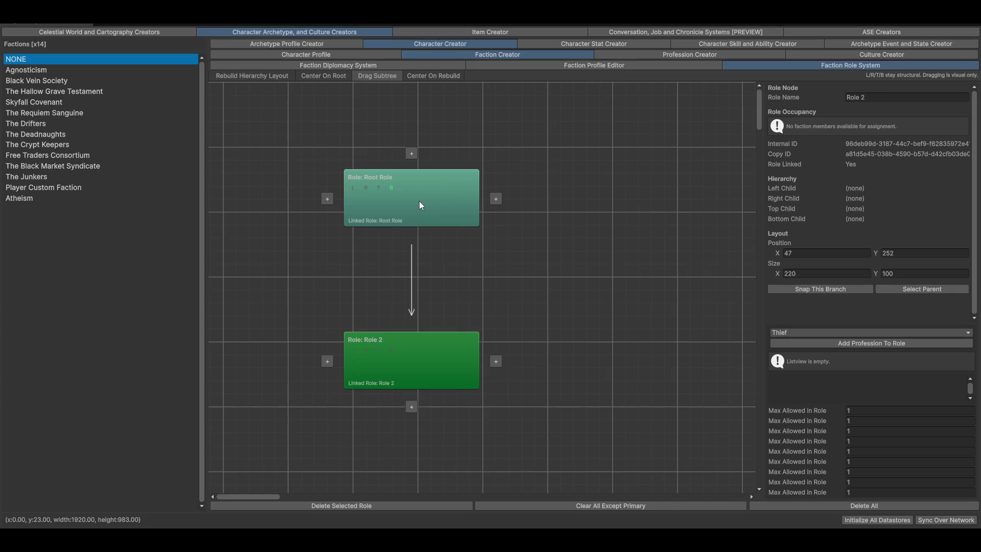
pyautogui.moveTo(439, 321)
pyautogui.mouseDown()
pyautogui.moveTo(449, 340)
pyautogui.moveTo(544, 309)
pyautogui.moveTo(421, 320)
pyautogui.mouseUp()
pyautogui.click(428, 134)
pyautogui.click(440, 322)
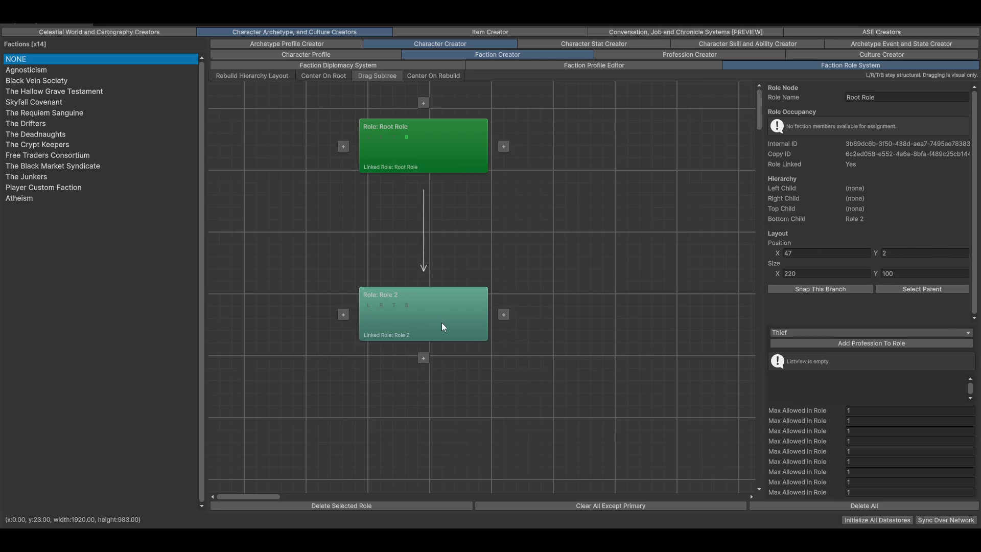
# - Add Roles 3 through 8 branching out around Role 2 and its new children
pyautogui.scroll(-3, 495, 396)
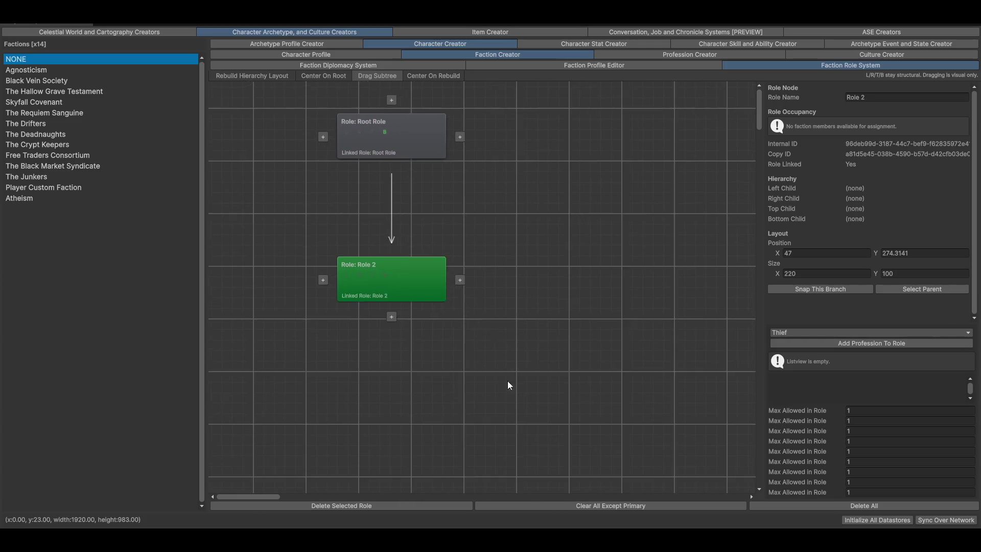
pyautogui.click(449, 268)
pyautogui.click(325, 269)
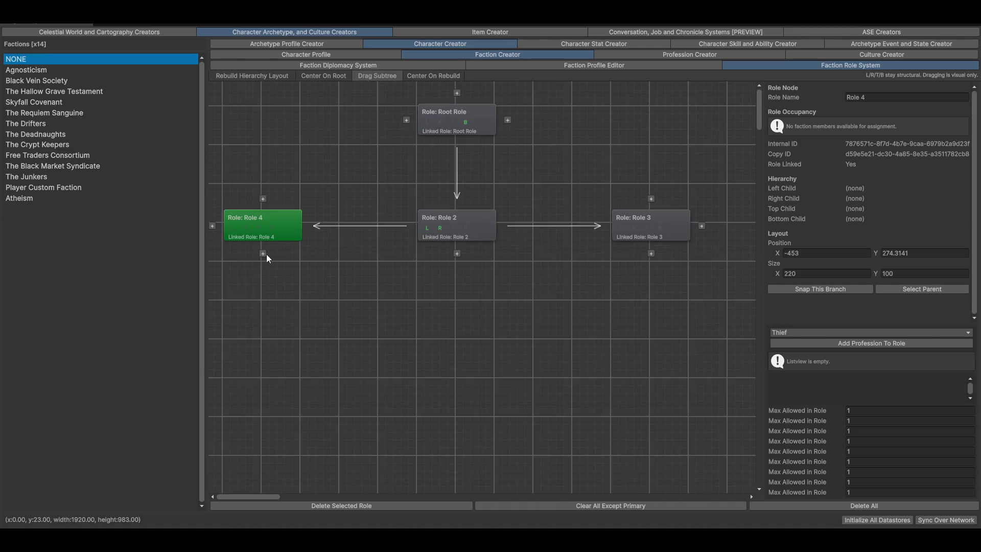
pyautogui.click(263, 254)
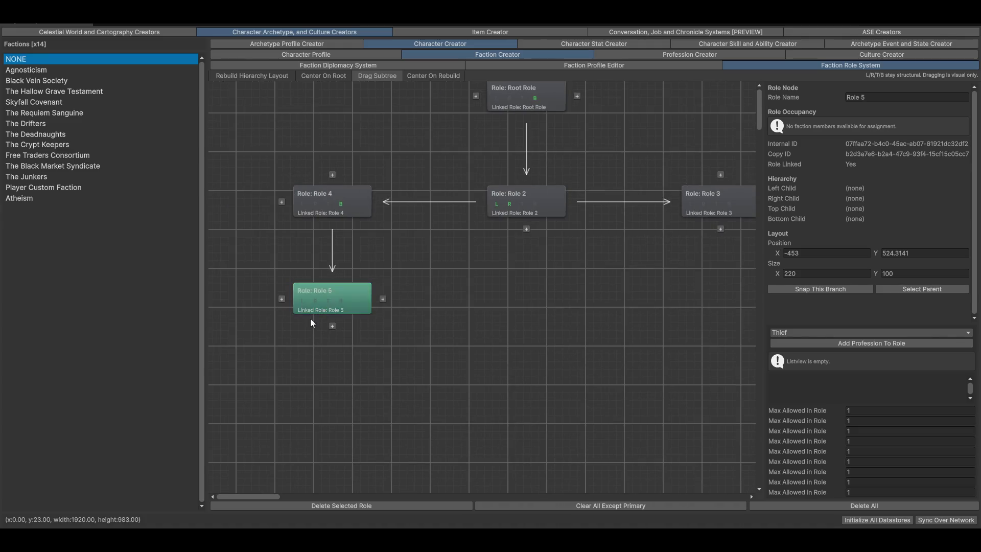
pyautogui.click(332, 326)
pyautogui.click(286, 403)
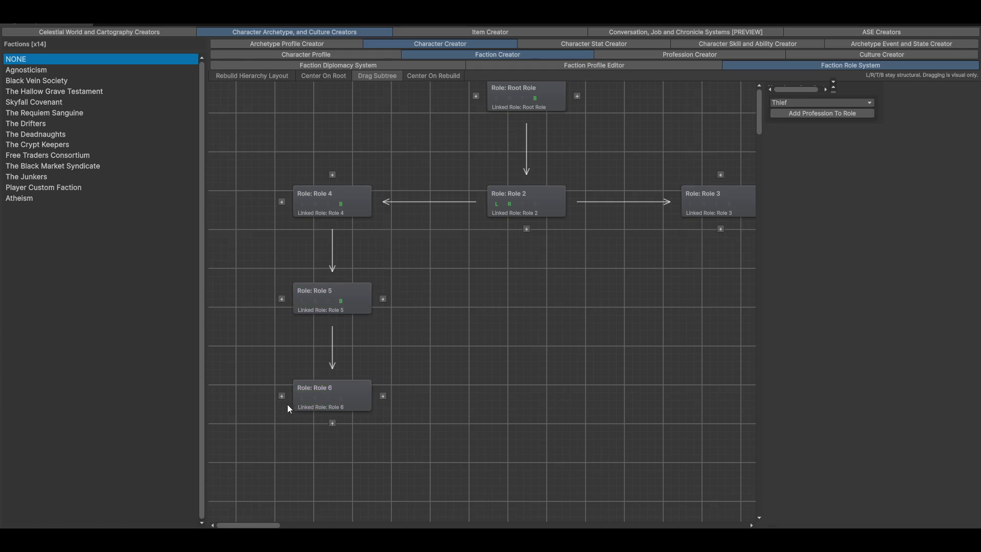
pyautogui.click(282, 396)
pyautogui.click(383, 396)
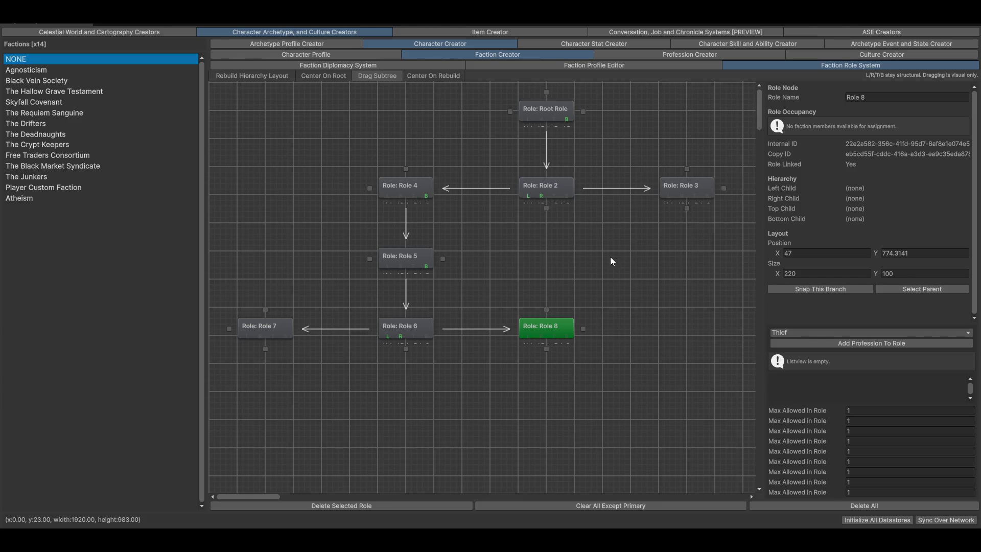
pyautogui.scroll(5, 578, 266)
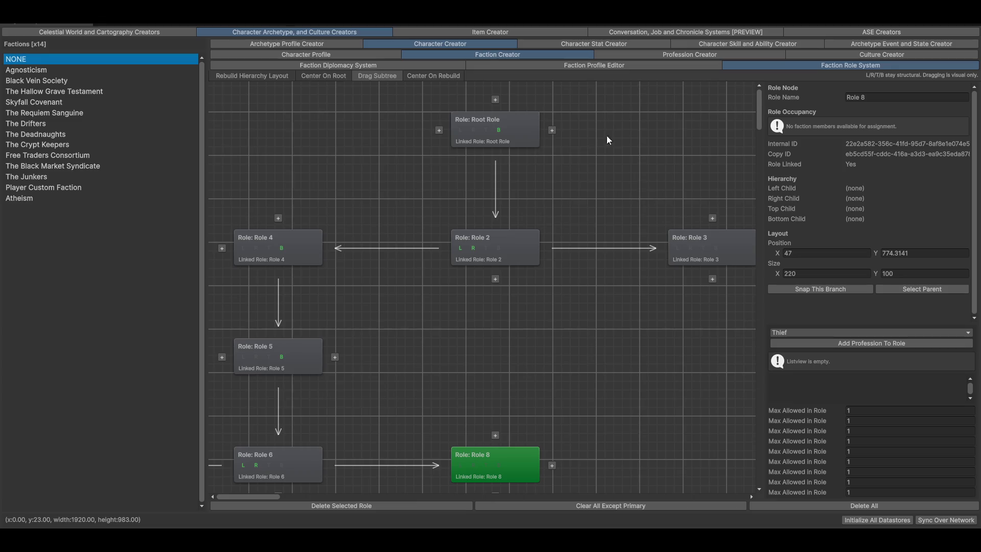
# - Move Role 8 left and Role 7 right in the role graph, then select Role 5
pyautogui.moveTo(624, 332); pyautogui.dragTo(692, 244)
pyautogui.moveTo(596, 382); pyautogui.dragTo(520, 381)
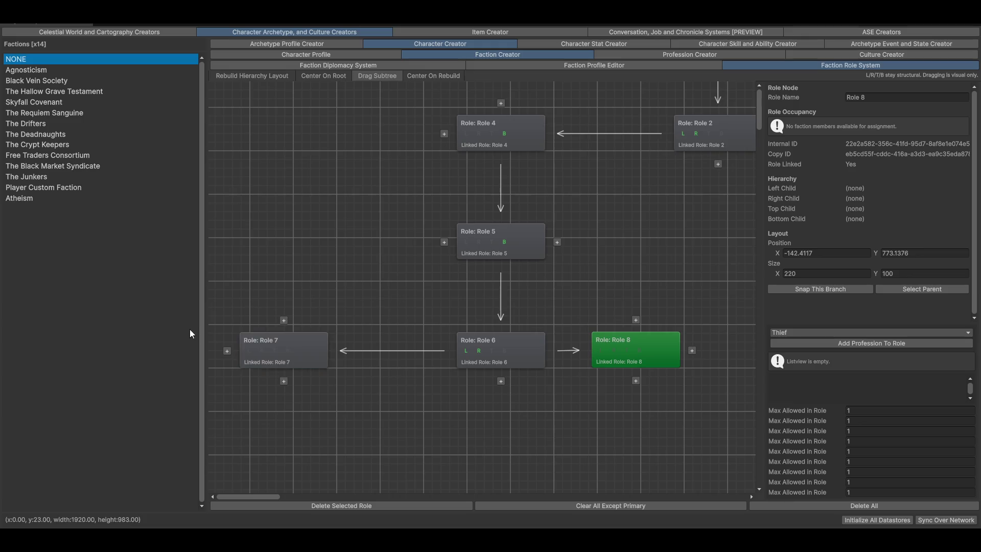
pyautogui.moveTo(292, 342); pyautogui.dragTo(369, 343)
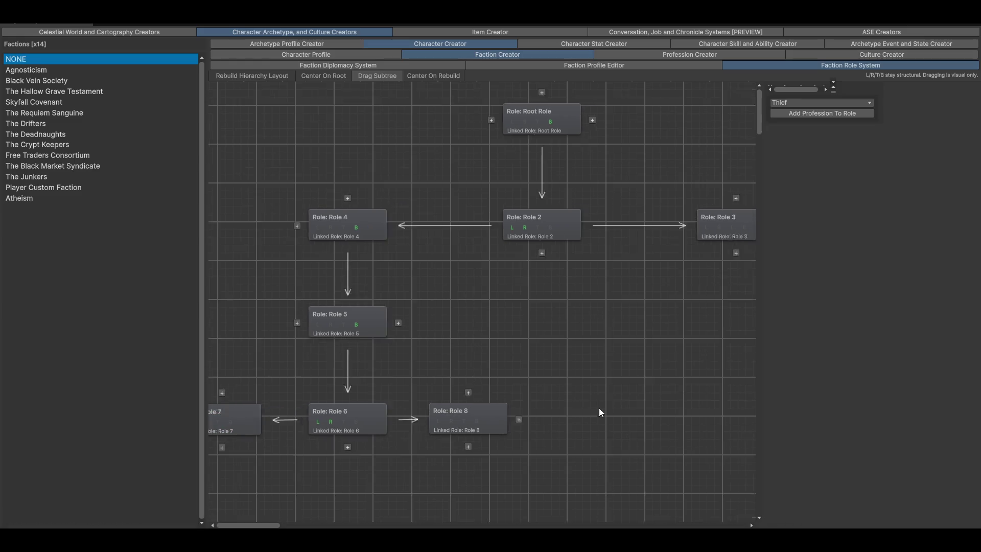
pyautogui.click(339, 345)
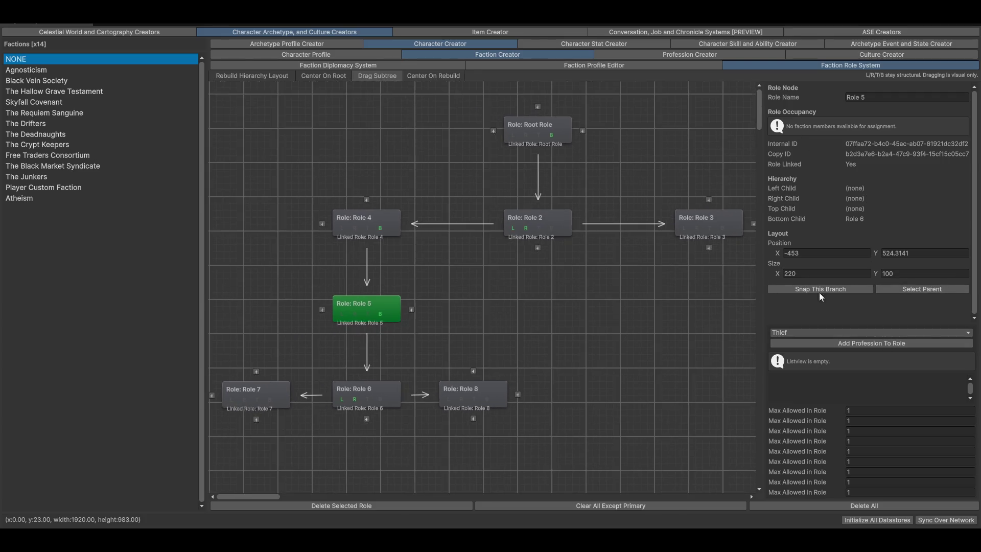
# - Change the profession choice from Thief to Cleric and select Role 2
pyautogui.click(797, 332)
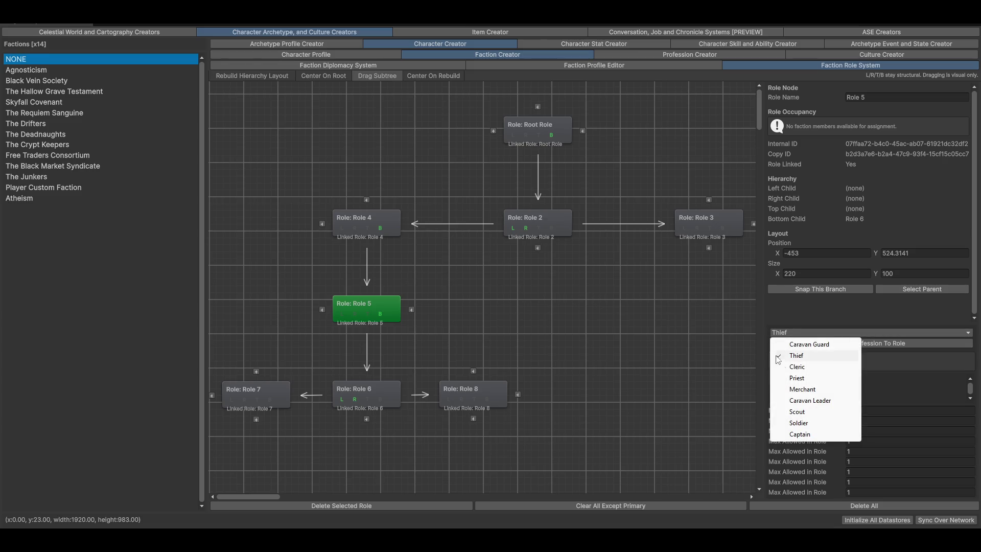
pyautogui.click(560, 333)
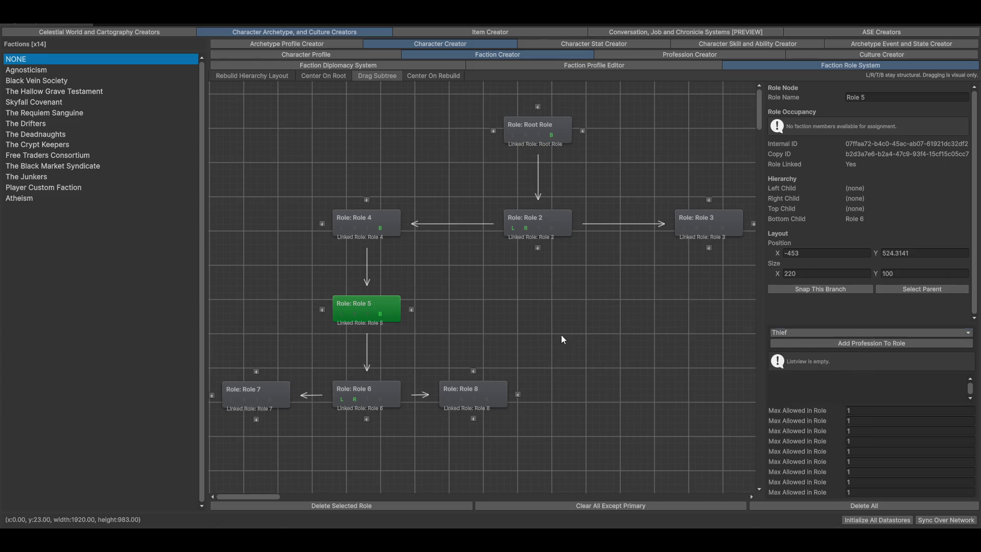
pyautogui.click(654, 360)
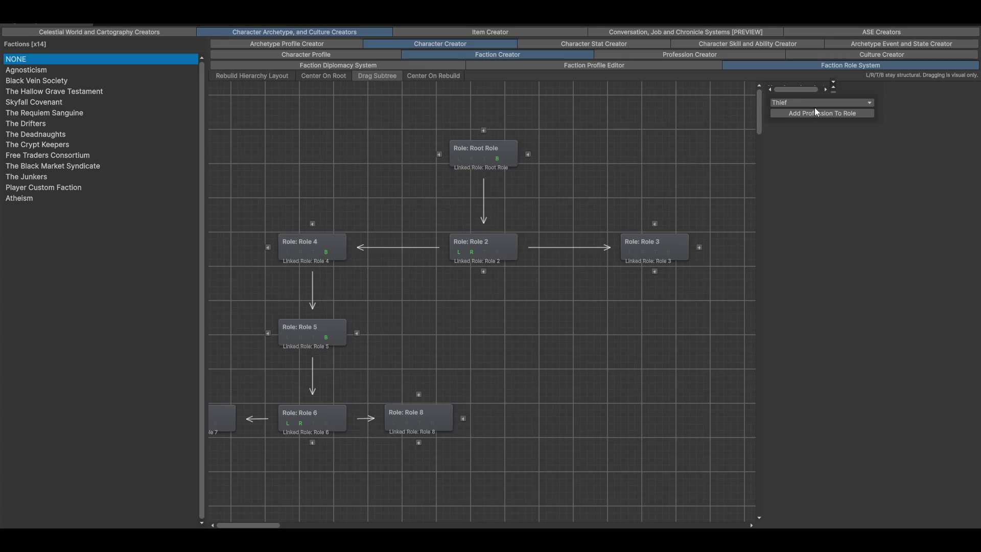
pyautogui.click(793, 103)
pyautogui.click(806, 136)
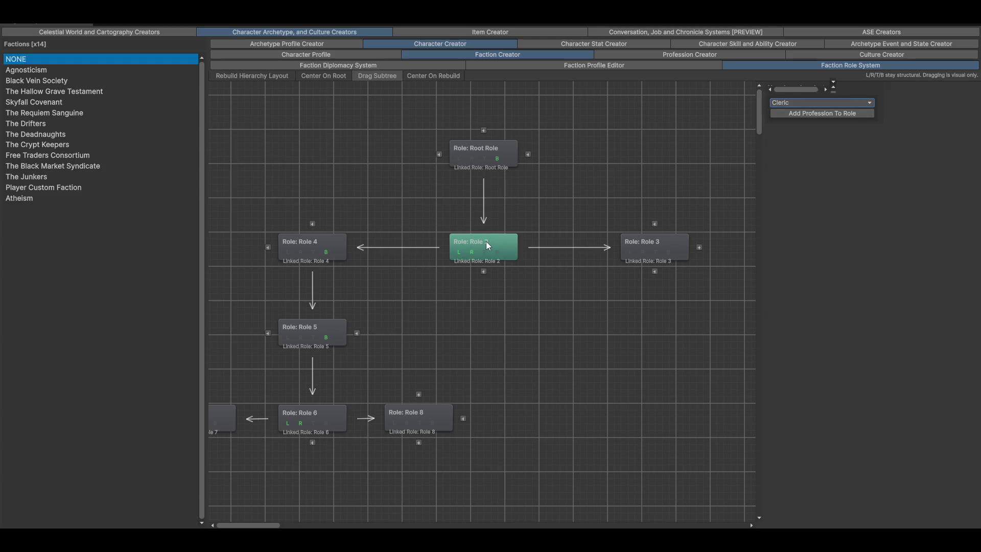
pyautogui.click(486, 244)
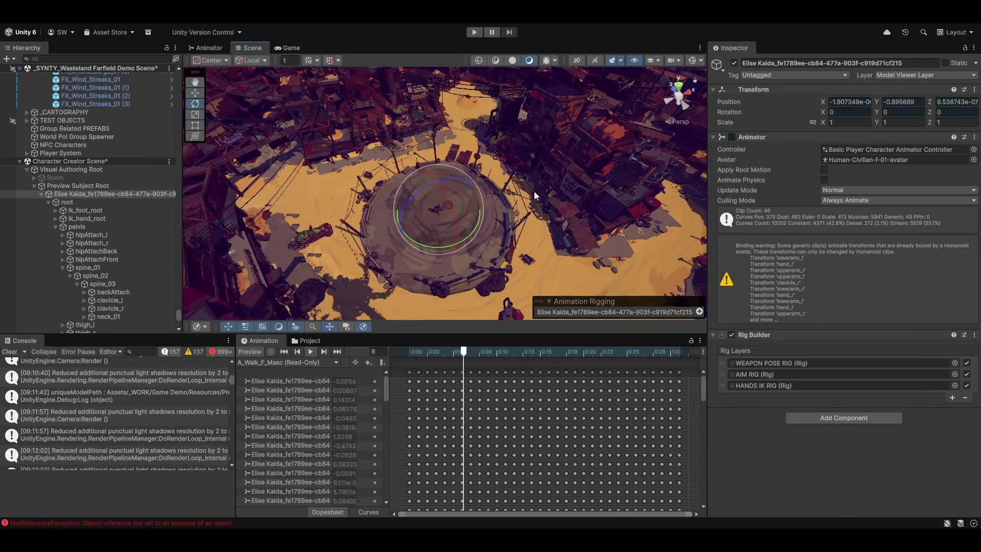
# - Clear the console and show Endura's Junktown City Zone in the Cartography Creators
pyautogui.click(9, 351)
pyautogui.moveTo(403, 182); pyautogui.dragTo(384, 183)
pyautogui.scroll(5, 385, 182)
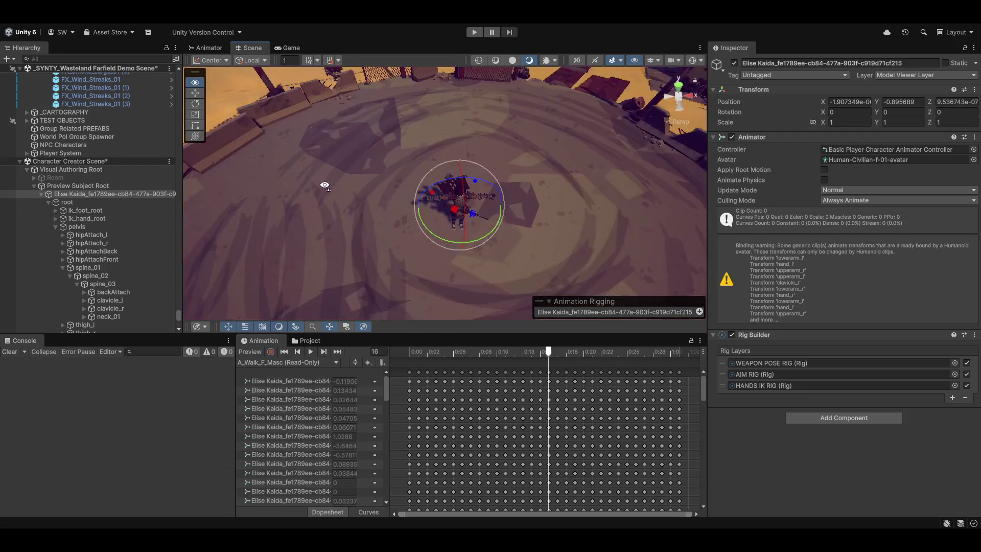
pyautogui.scroll(-5, 357, 185)
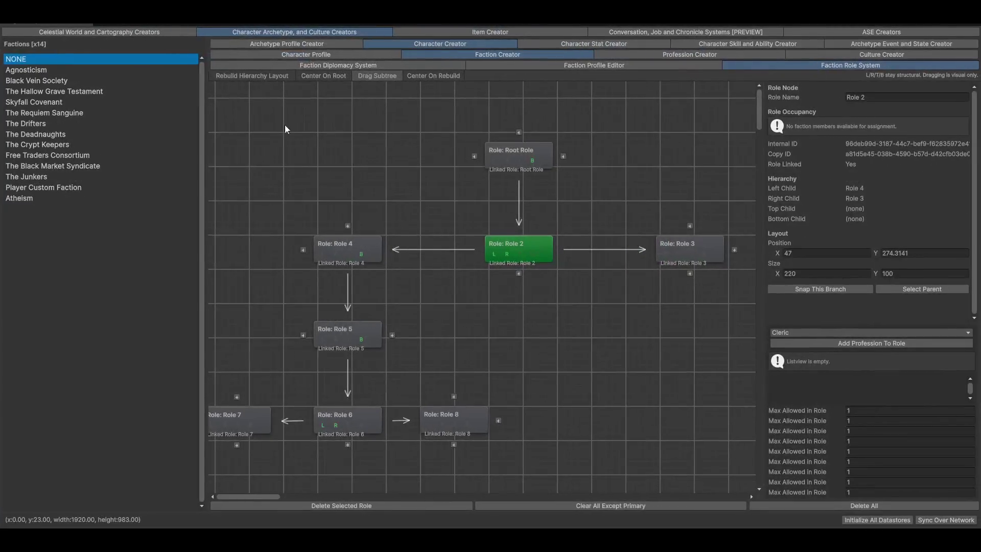
pyautogui.click(52, 32)
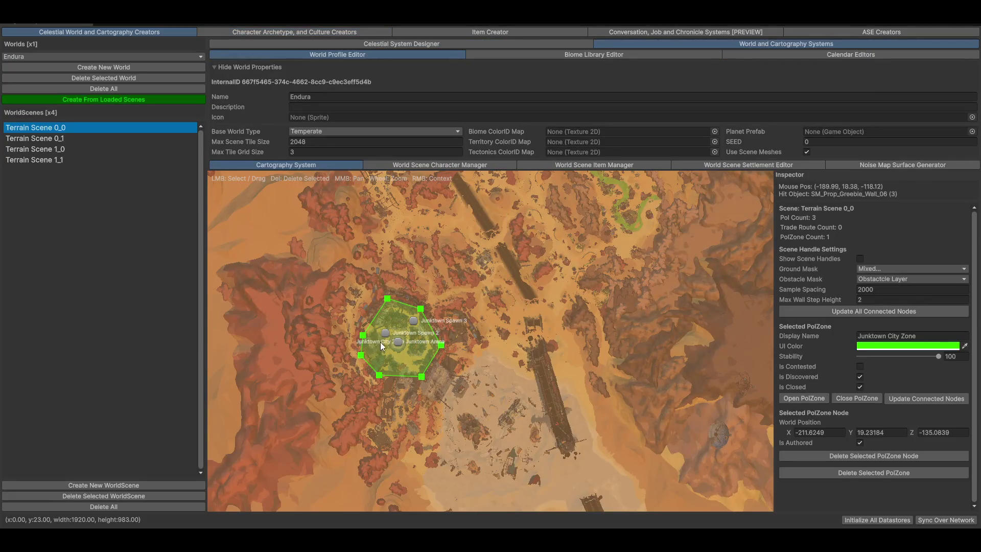
pyautogui.scroll(6, 383, 361)
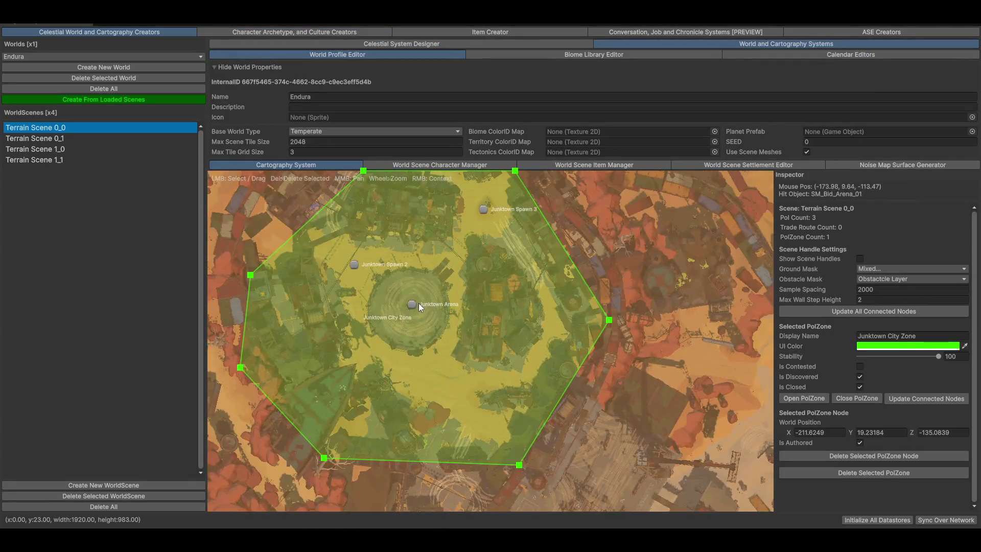
pyautogui.scroll(-3, 492, 373)
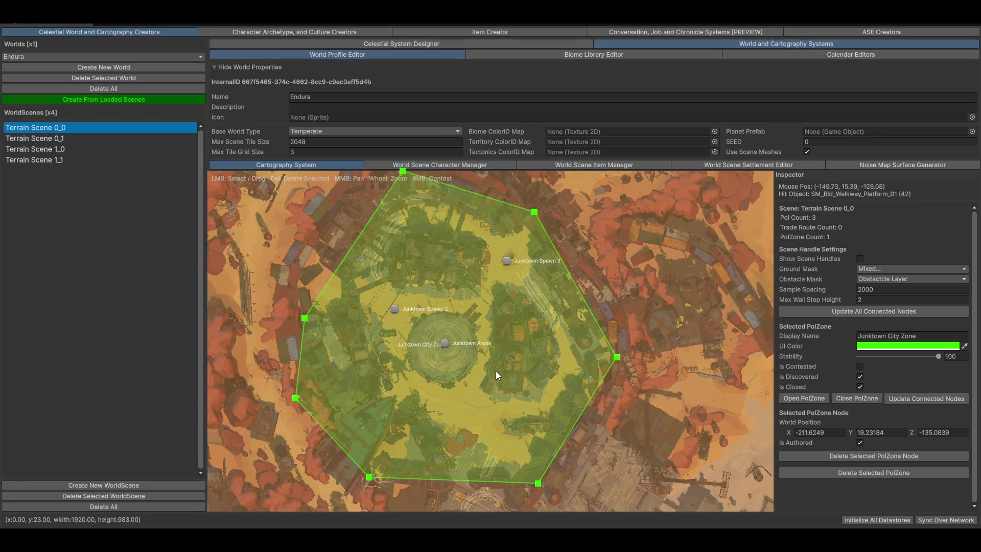
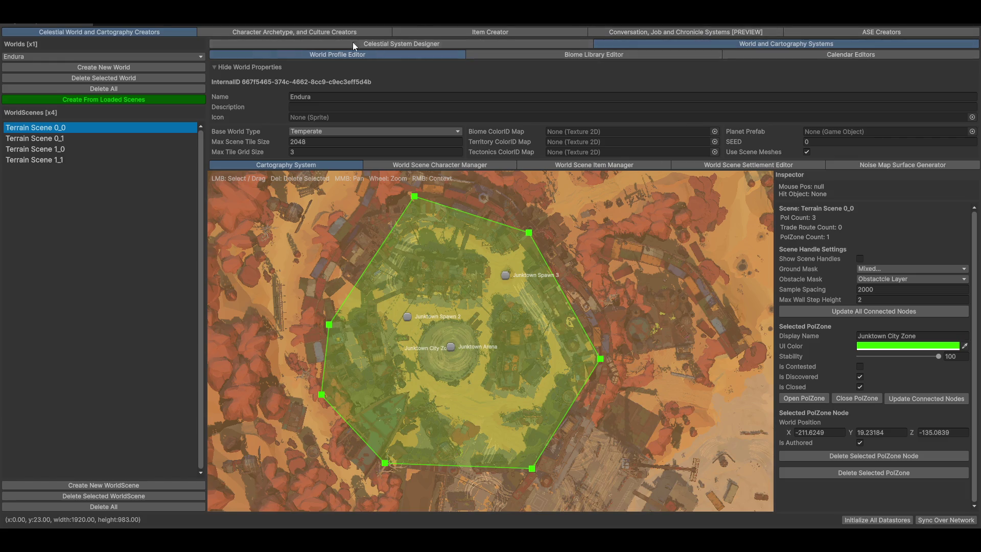
# - Nudge Root Role and its subtree slightly down-right in the Faction Role graph, then show professions
pyautogui.click(265, 34)
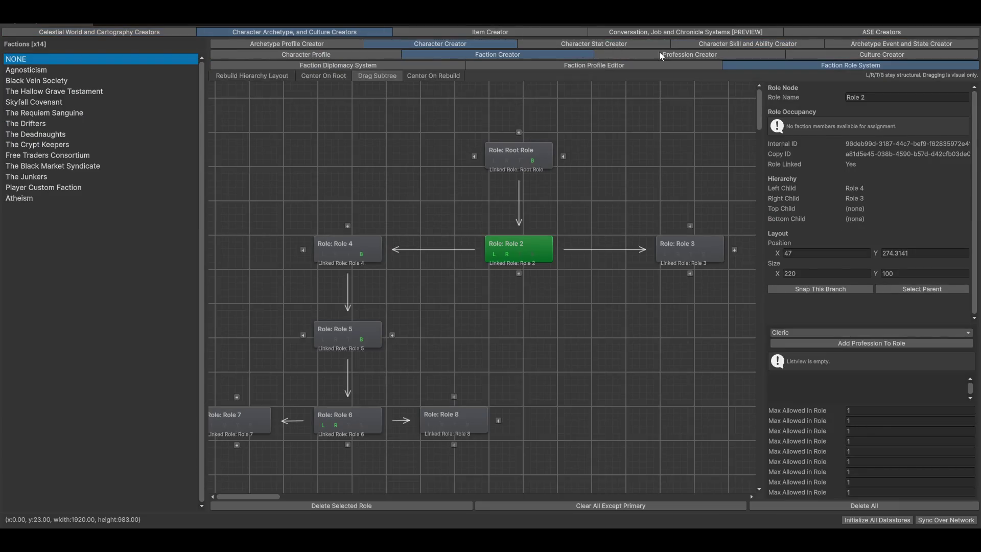
pyautogui.scroll(-2, 608, 391)
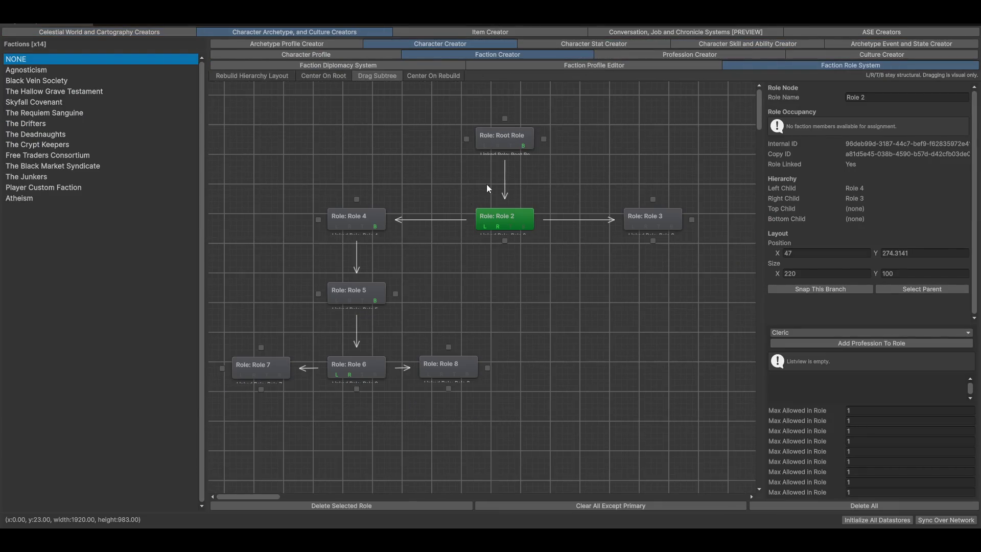
pyautogui.click(482, 139)
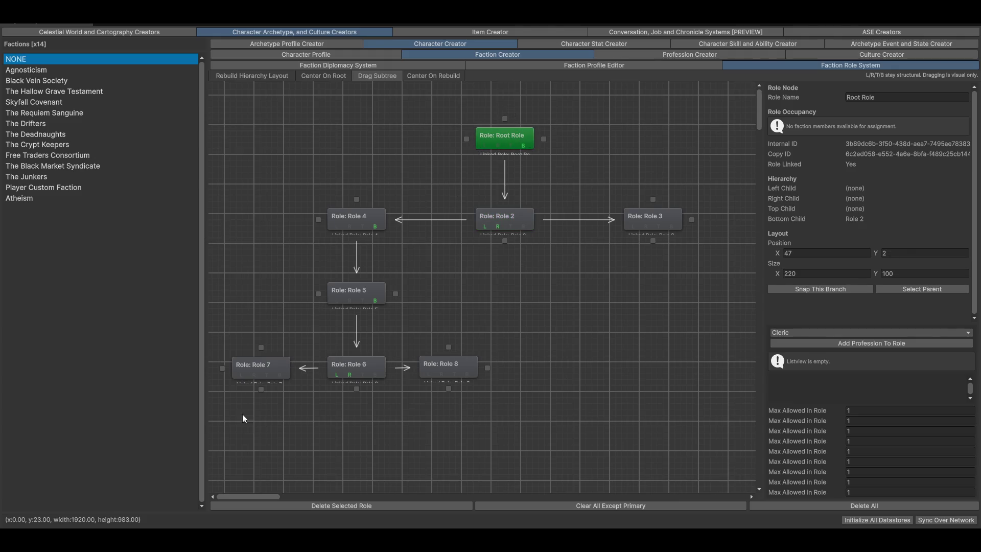
pyautogui.click(348, 220)
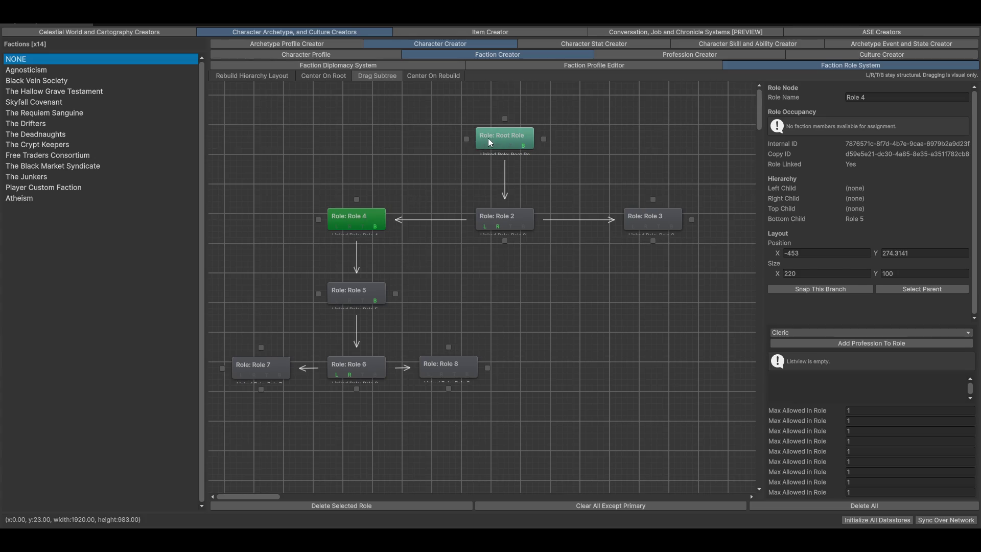
pyautogui.click(502, 142)
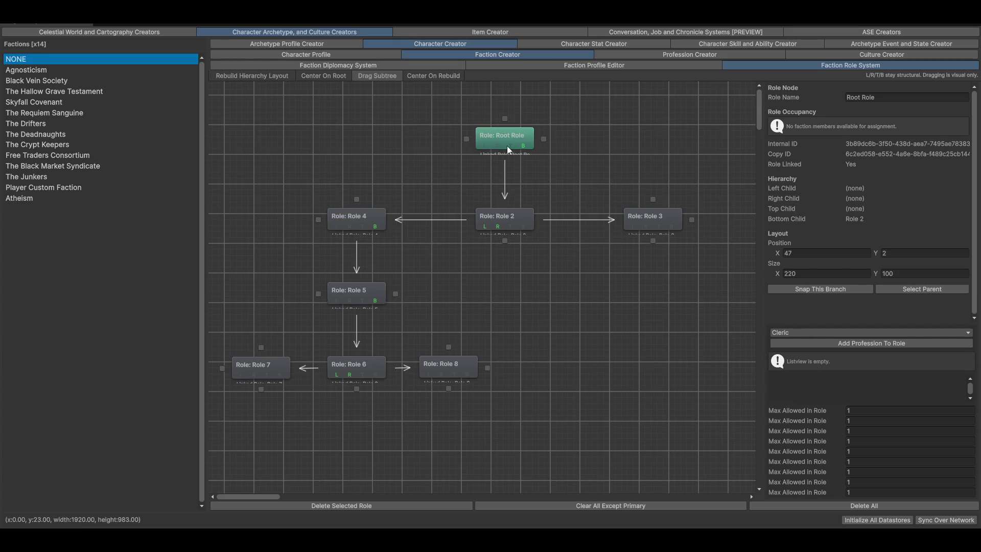
pyautogui.moveTo(507, 140); pyautogui.dragTo(509, 142)
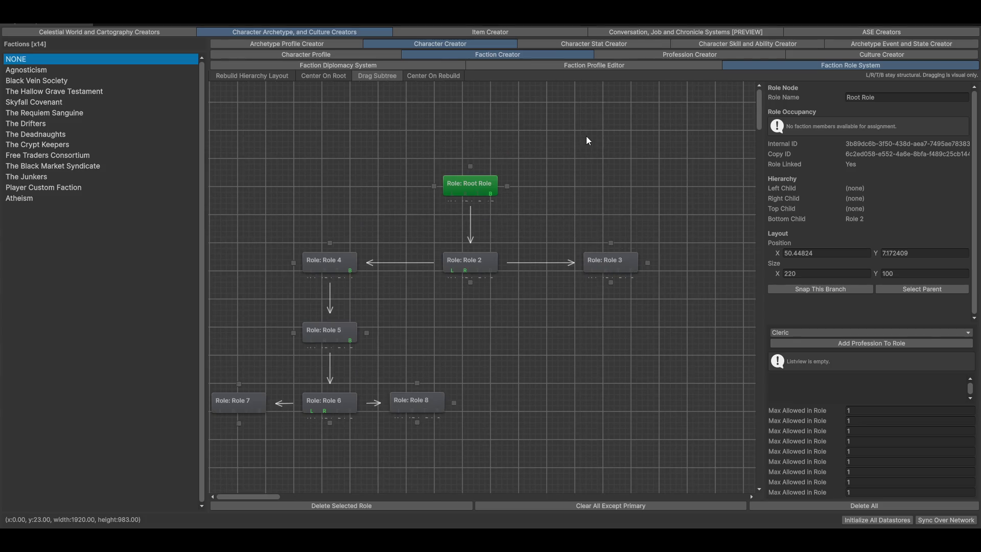
pyautogui.click(670, 54)
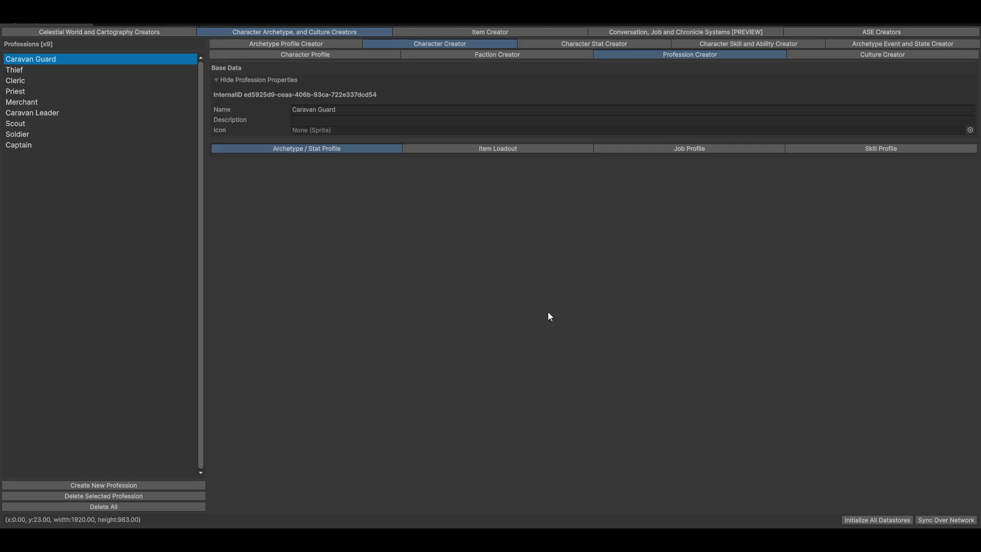
# - Browse the Cleric, Thief and Priest professions, return to Caravan Guard, then un-maximize the editor
pyautogui.click(33, 81)
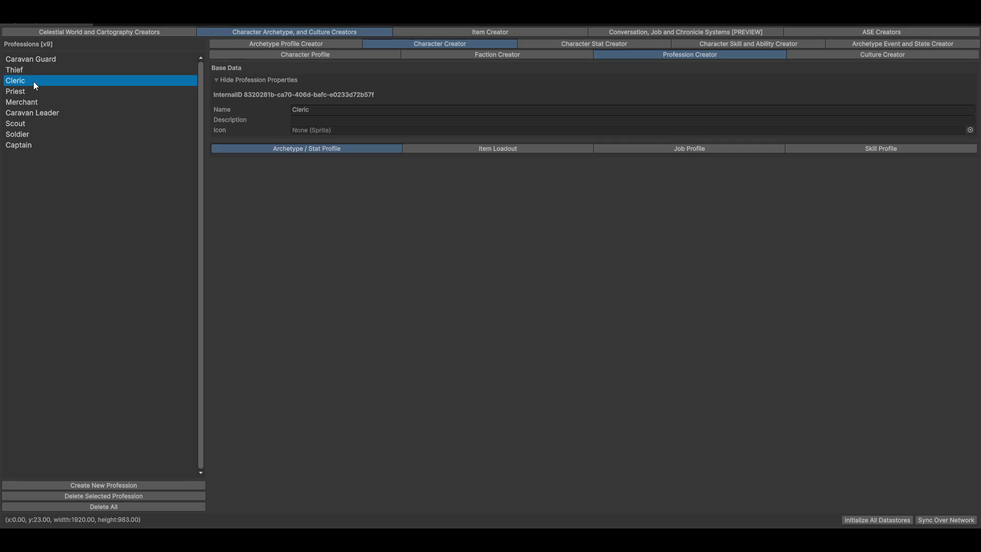
pyautogui.click(24, 70)
pyautogui.click(30, 91)
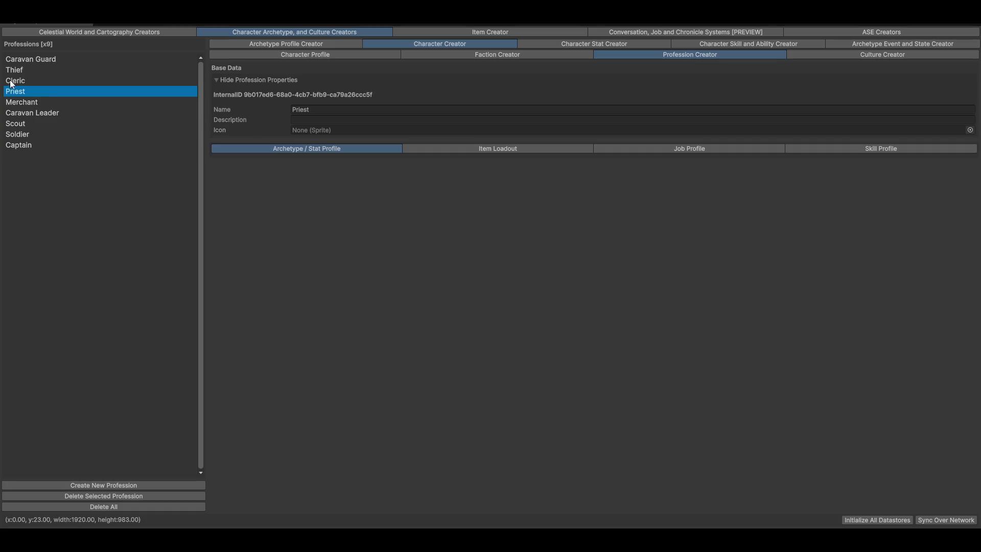
pyautogui.click(15, 60)
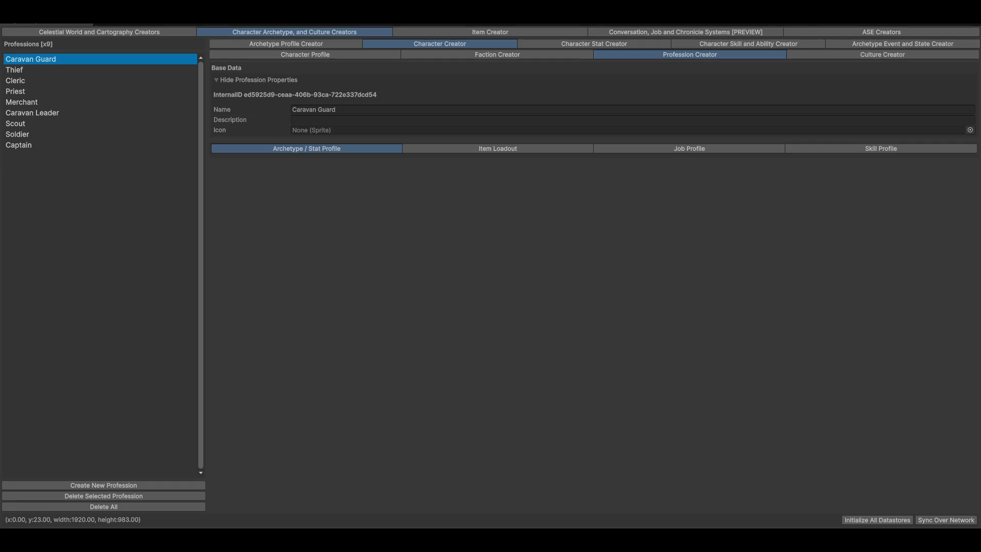
pyautogui.press('super+Down')
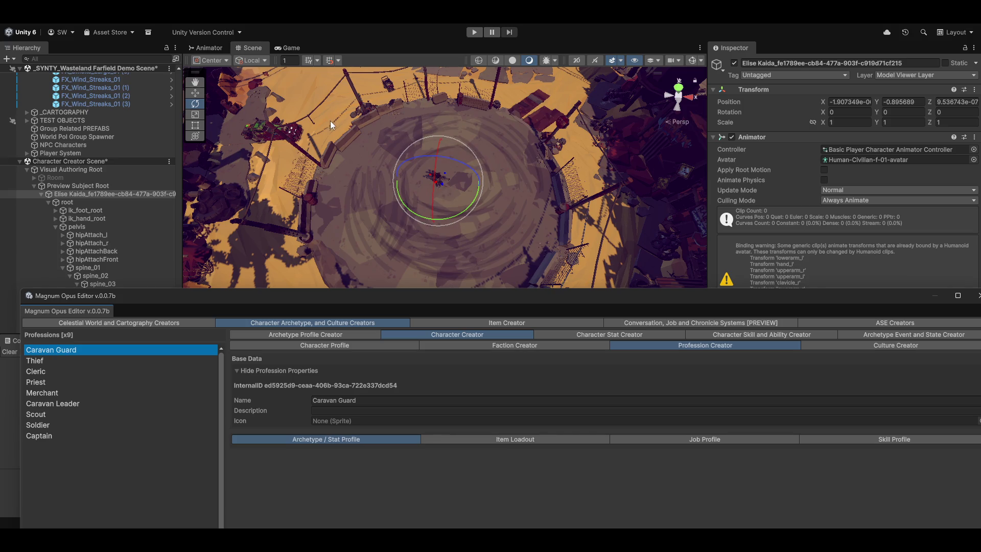
# - Orbit the arena in the Scene view, then maximize, restore and drag the editor window lower
pyautogui.moveTo(500, 218)
pyautogui.mouseDown()
pyautogui.moveTo(495, 247)
pyautogui.moveTo(475, 214)
pyautogui.mouseUp()
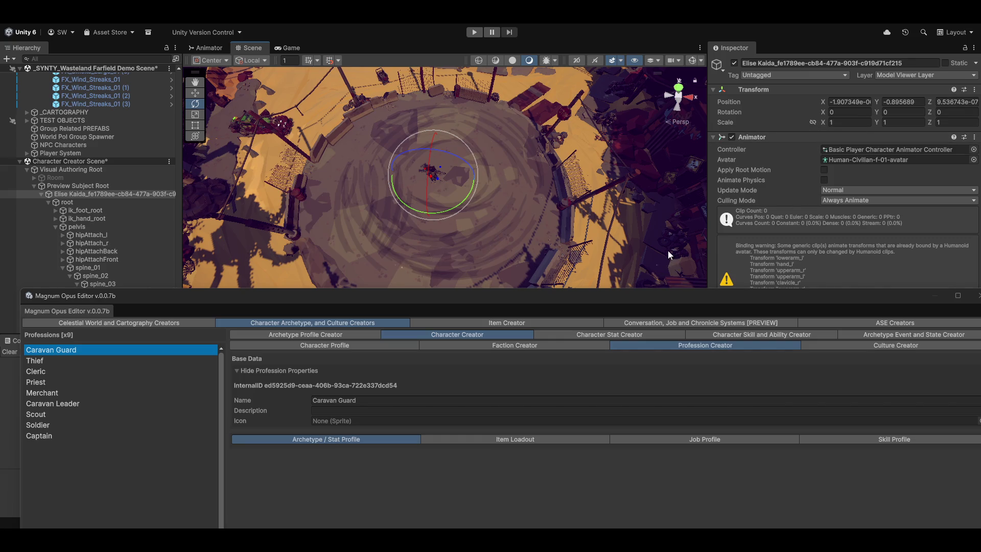
pyautogui.doubleClick(650, 294)
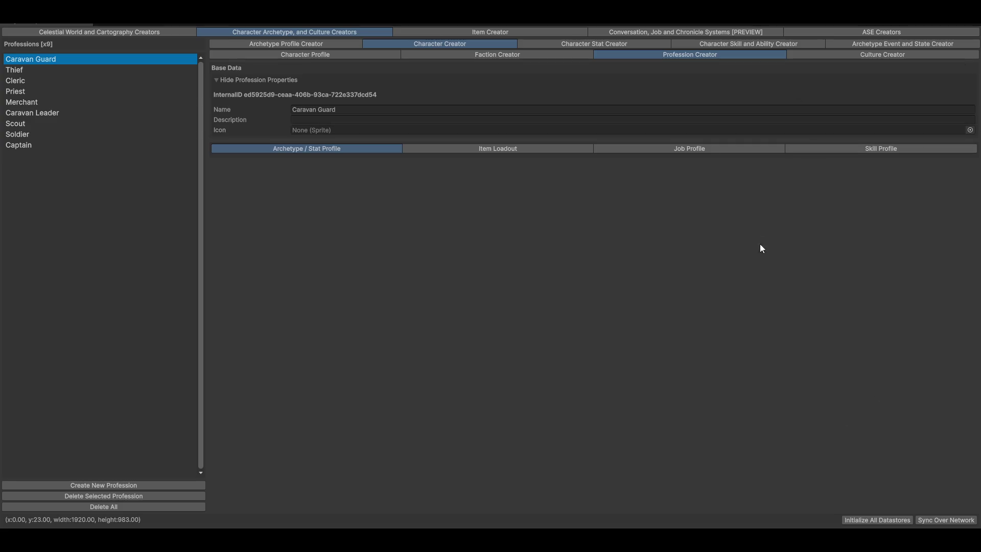
pyautogui.doubleClick(615, 35)
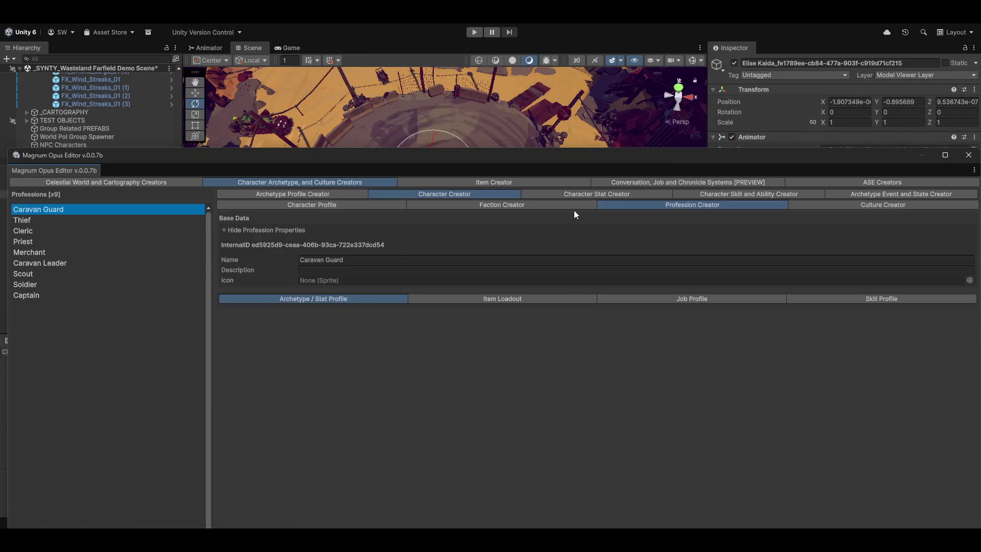
pyautogui.moveTo(512, 166)
pyautogui.mouseDown()
pyautogui.moveTo(491, 371)
pyautogui.moveTo(511, 354)
pyautogui.moveTo(537, 385)
pyautogui.moveTo(504, 379)
pyautogui.moveTo(443, 296)
pyautogui.moveTo(452, 308)
pyautogui.moveTo(314, 298)
pyautogui.moveTo(459, 311)
pyautogui.moveTo(402, 90)
pyautogui.moveTo(472, 259)
pyautogui.mouseUp()
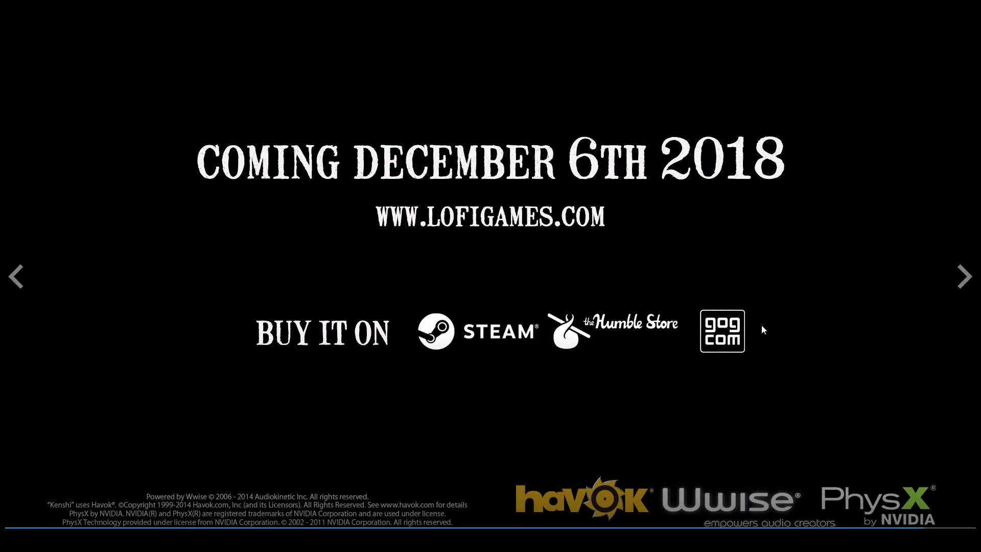
# - Exit the fullscreen Kenshi trailer and scroll the store page down to the reviews and back
pyautogui.press('Escape')
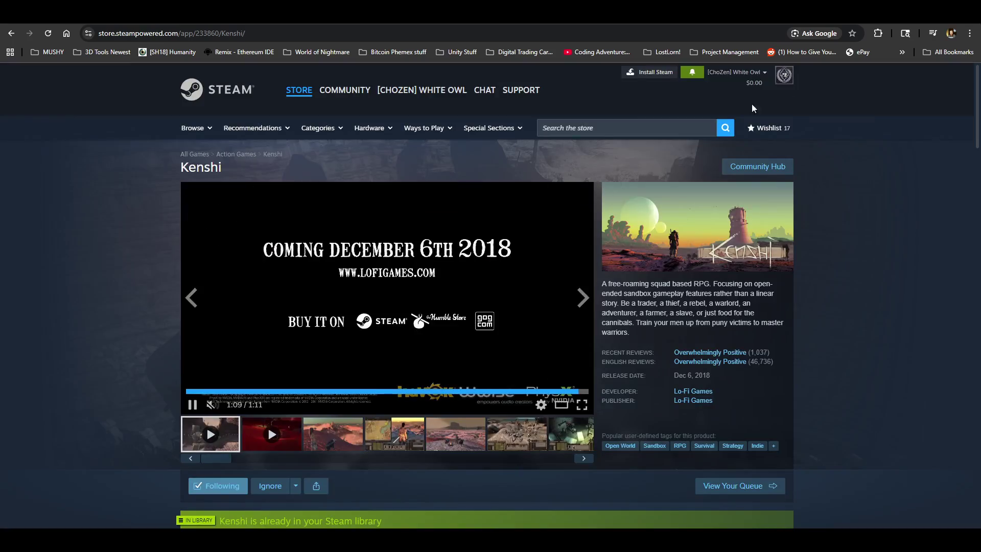
pyautogui.scroll(-3, 146, 394)
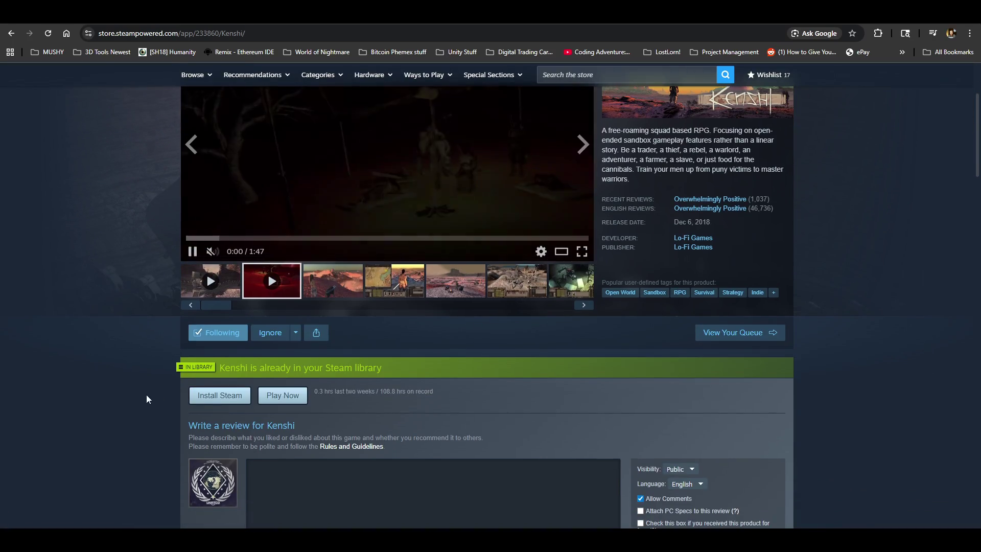
pyautogui.scroll(3, 57, 397)
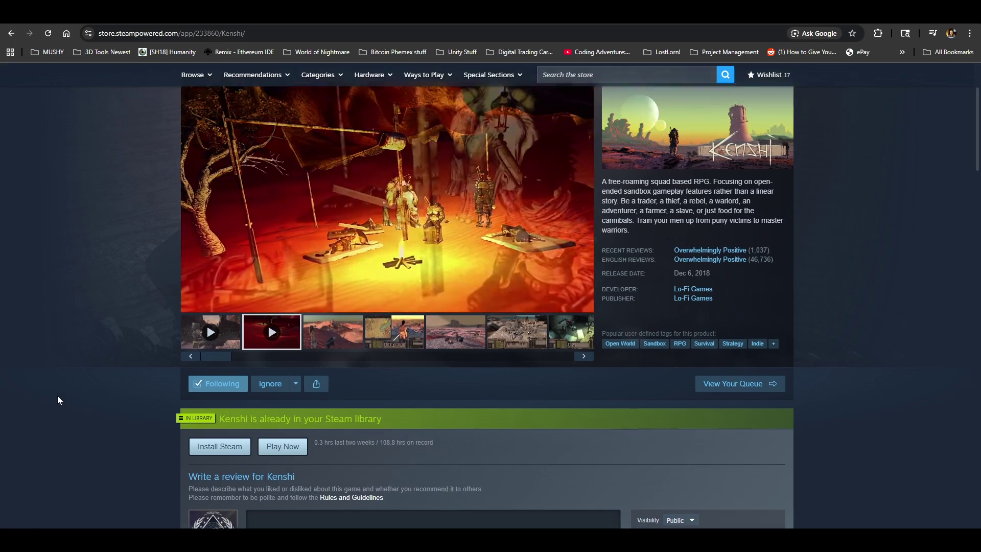
pyautogui.scroll(-6, 41, 405)
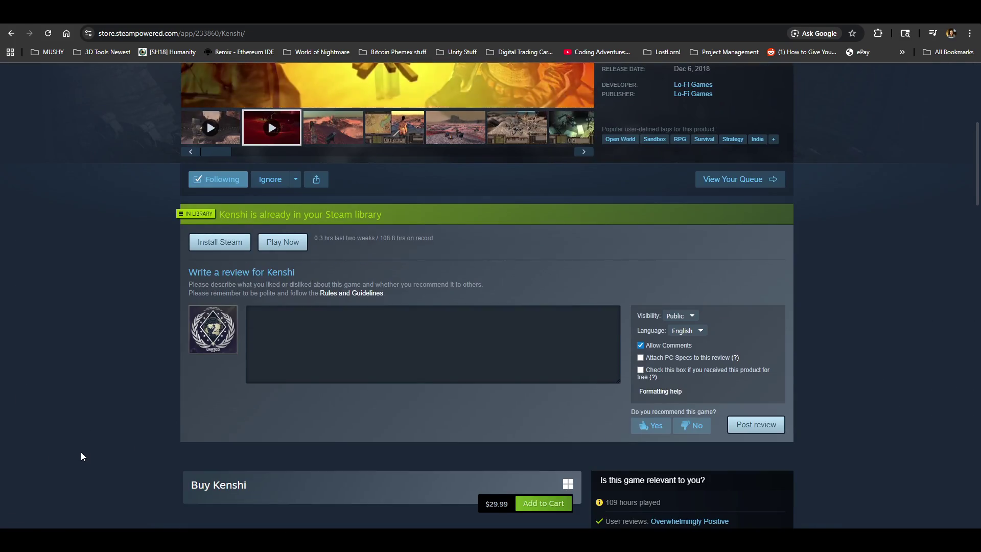
pyautogui.scroll(3, 80, 452)
pyautogui.moveTo(720, 204)
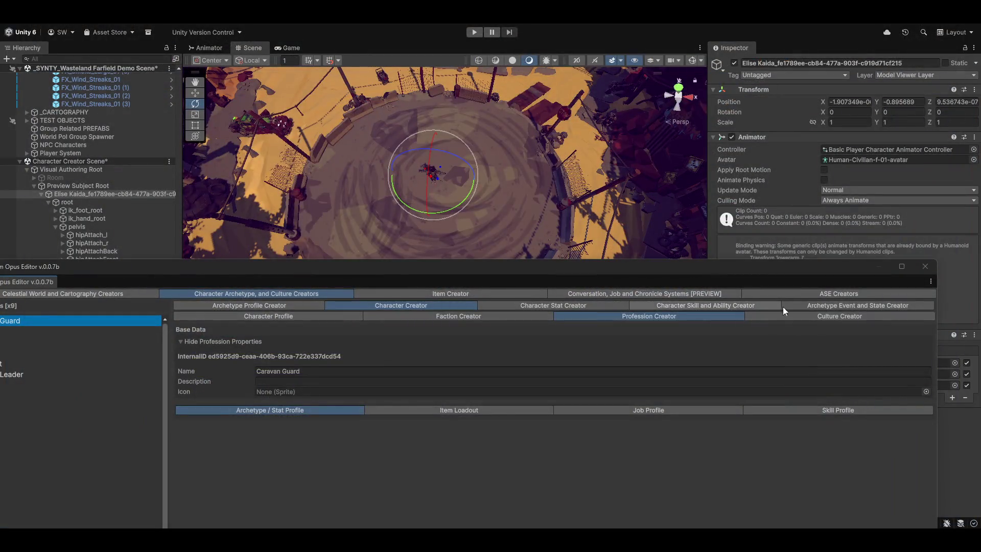
# - Maximize the editor, open the world and cartography section, and select the Junktown Arena point of interest
pyautogui.doubleClick(666, 268)
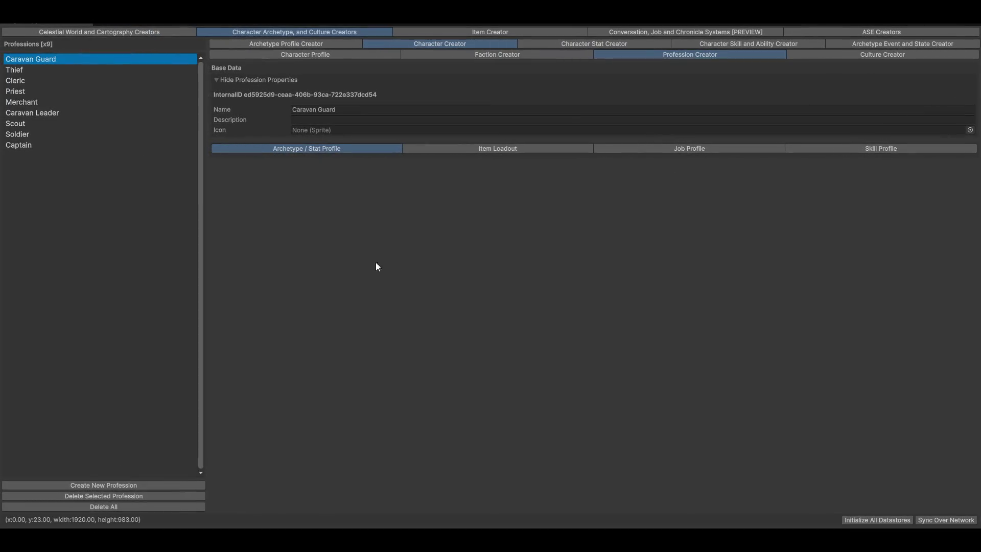
pyautogui.moveTo(53, 59); pyautogui.dragTo(52, 60)
pyautogui.click(65, 33)
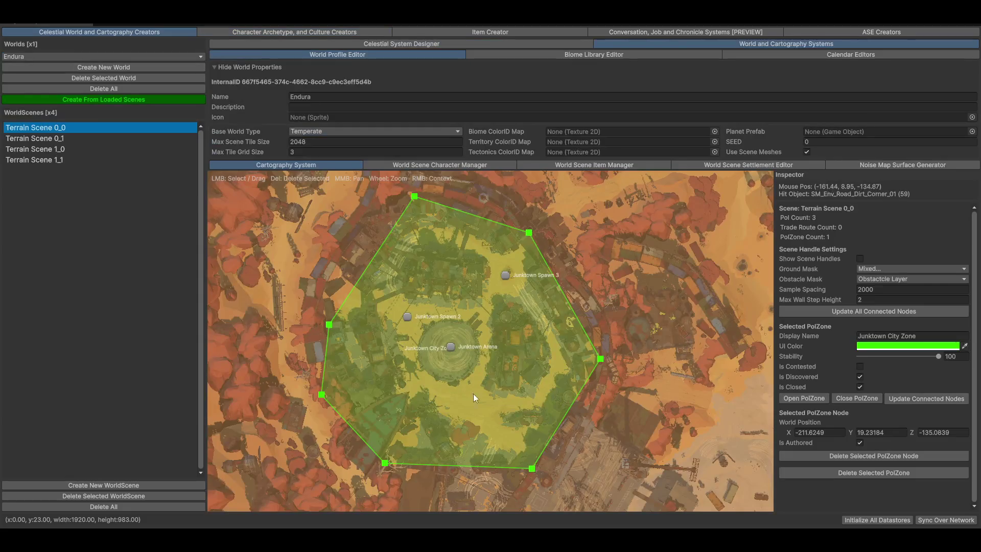
pyautogui.click(451, 347)
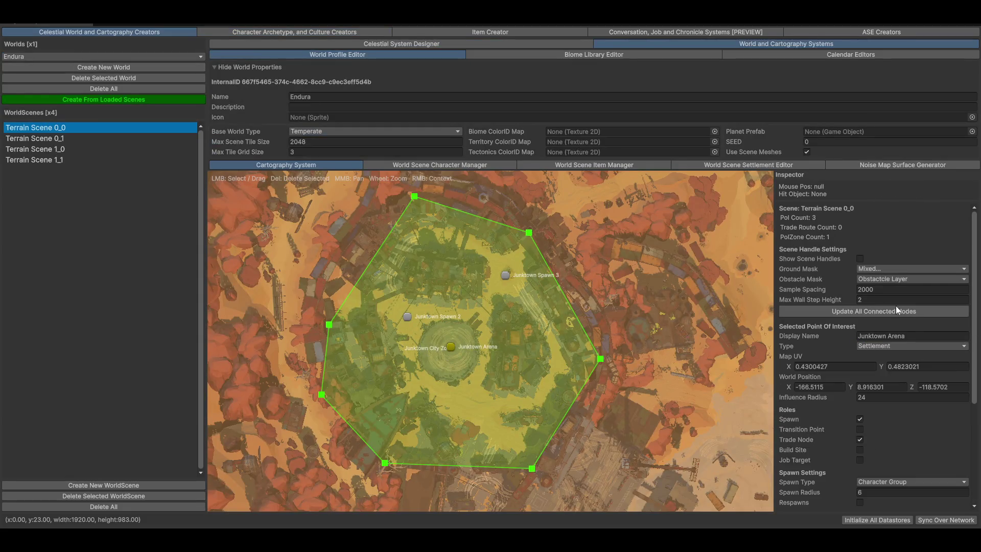
pyautogui.scroll(-5, 906, 398)
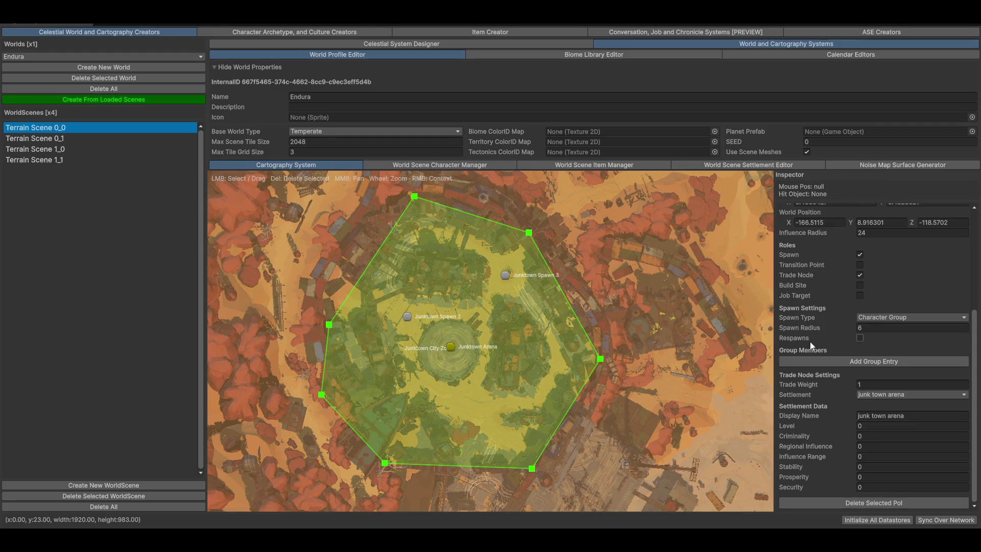
# - Toggle Junktown Arena's respawning on and off, then add and remove a Caravan Guard group member entry
pyautogui.click(860, 337)
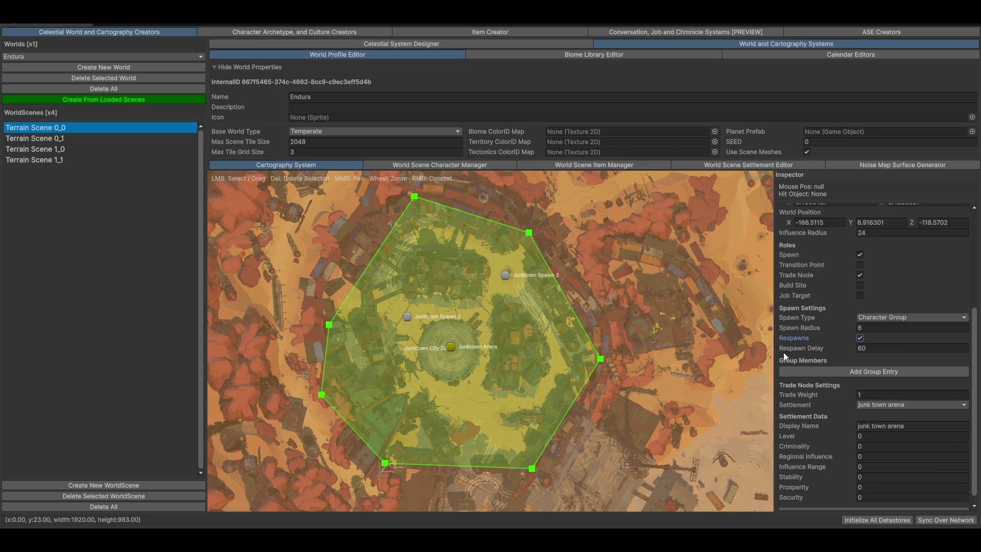
pyautogui.click(859, 337)
pyautogui.click(893, 361)
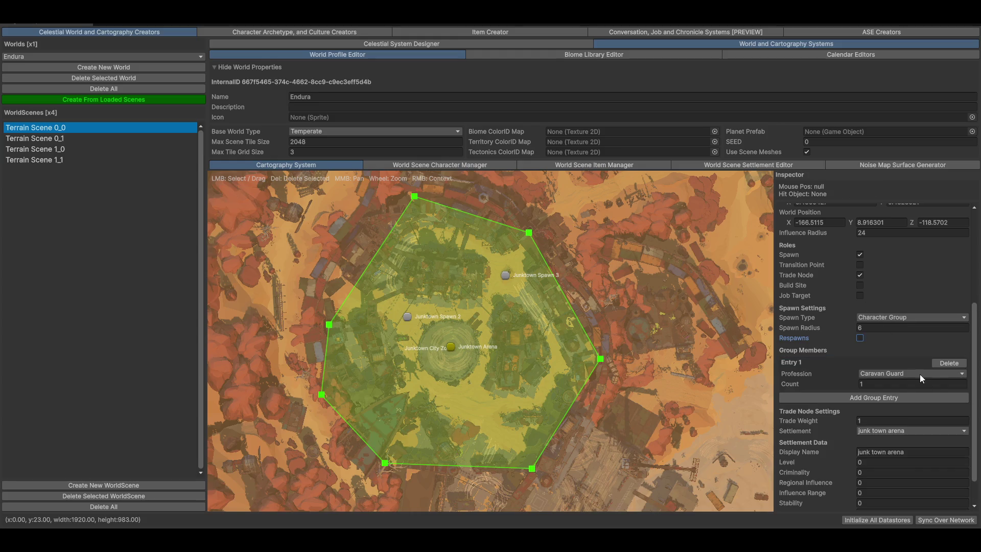
pyautogui.click(880, 374)
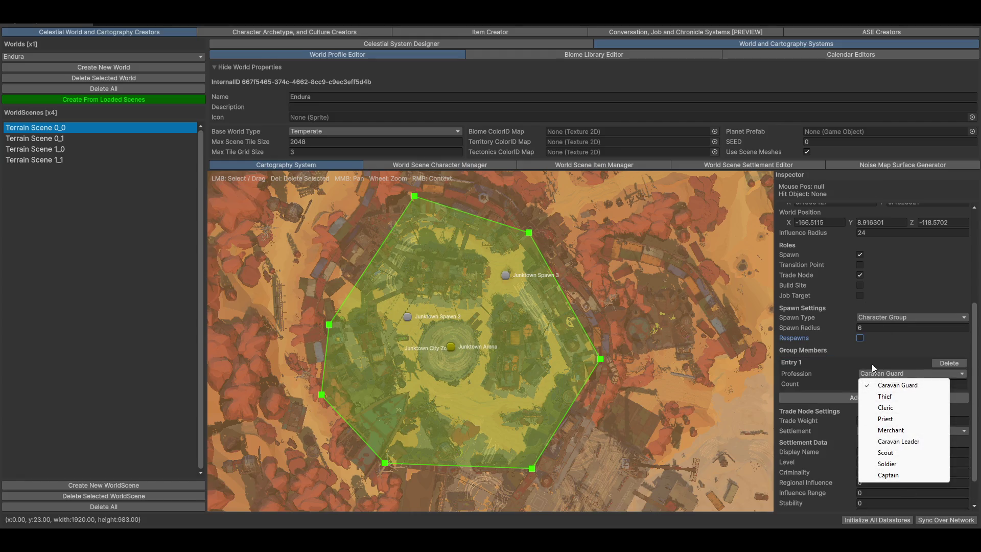
pyautogui.click(807, 361)
pyautogui.click(944, 363)
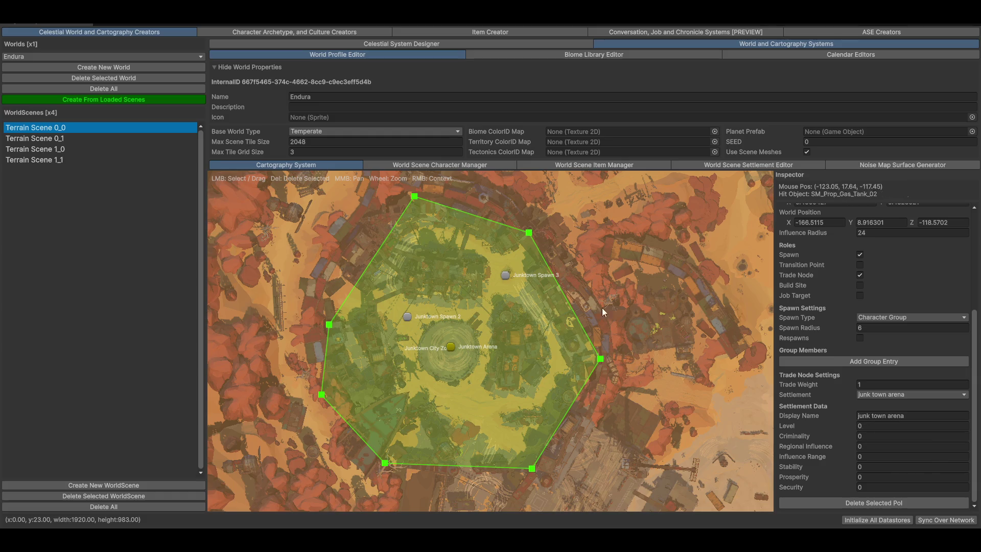
# - Recentre the map on the hexagon zone and open the World Scene Item Manager for Terrain Scene 0_0
pyautogui.scroll(-4, 613, 298)
pyautogui.scroll(3, 608, 253)
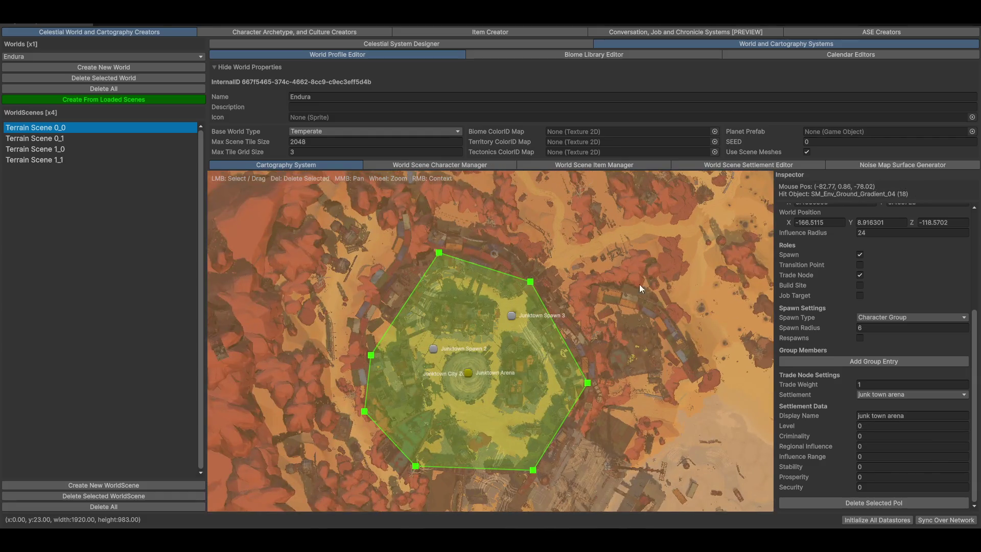
pyautogui.moveTo(570, 219)
pyautogui.mouseDown()
pyautogui.moveTo(574, 192)
pyautogui.moveTo(557, 201)
pyautogui.mouseUp()
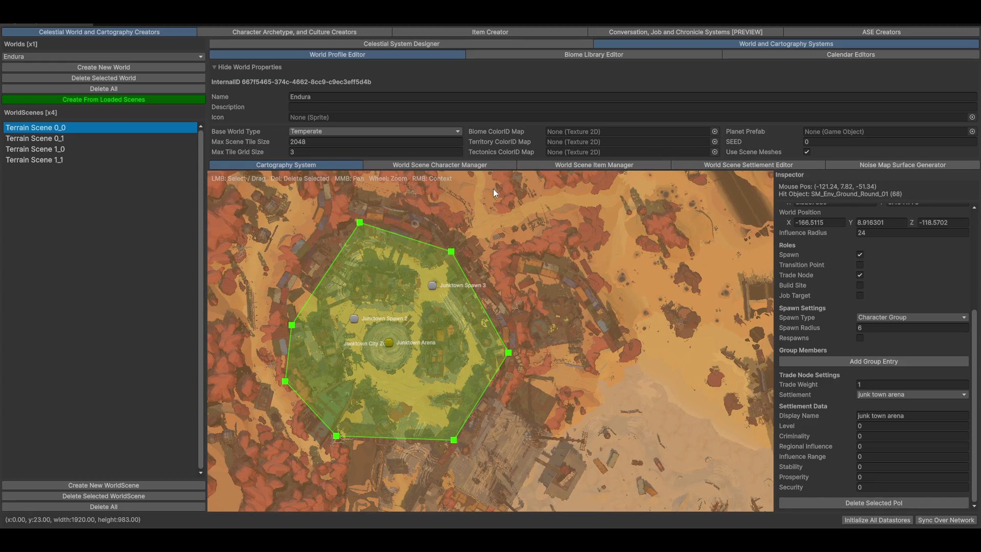
pyautogui.click(579, 166)
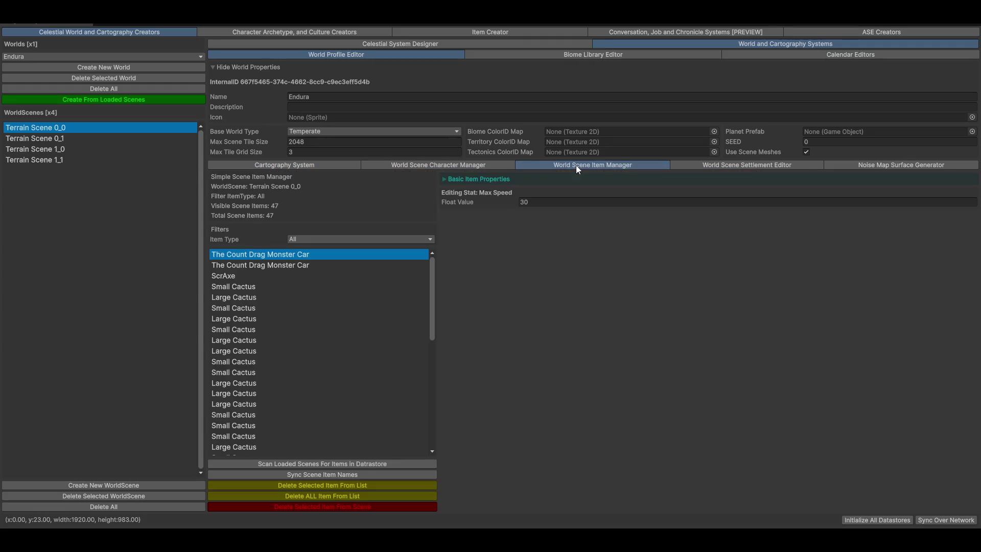
# - Leave full-window view and show the Crafting/Resource Items type in the Item Creator
pyautogui.scroll(-10, 313, 388)
pyautogui.scroll(10, 284, 368)
pyautogui.hotkey('shift', 'space')
pyautogui.click(514, 51)
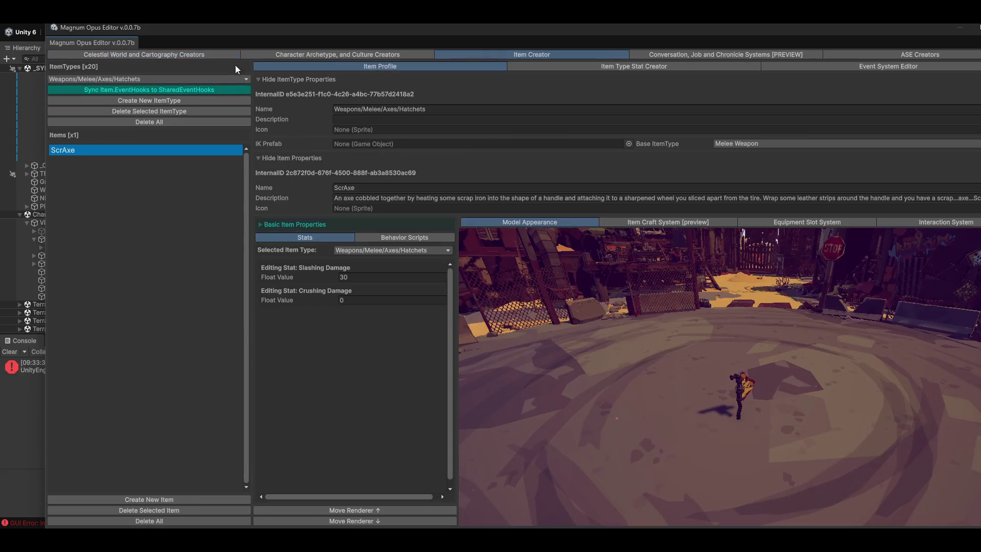
pyautogui.click(120, 80)
pyautogui.moveTo(86, 104)
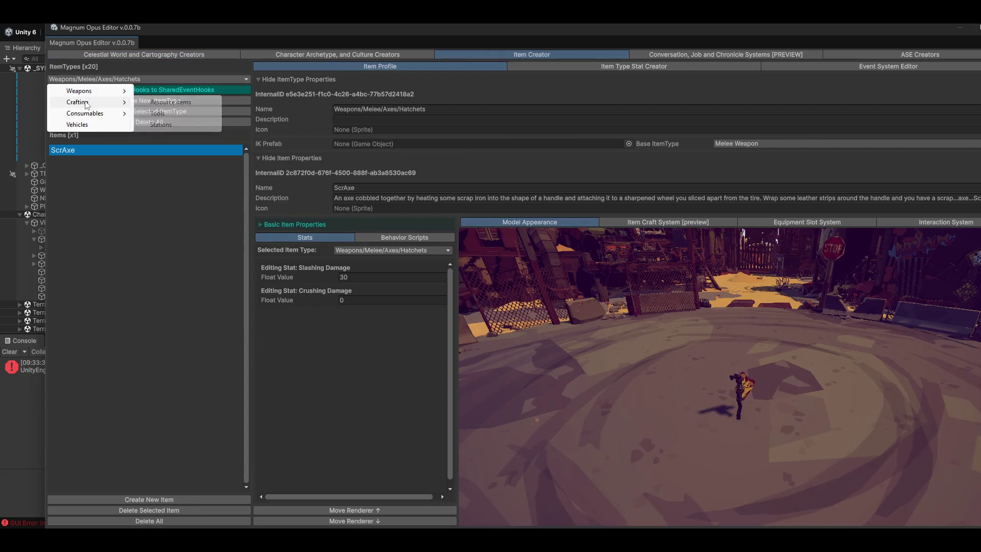
pyautogui.click(174, 103)
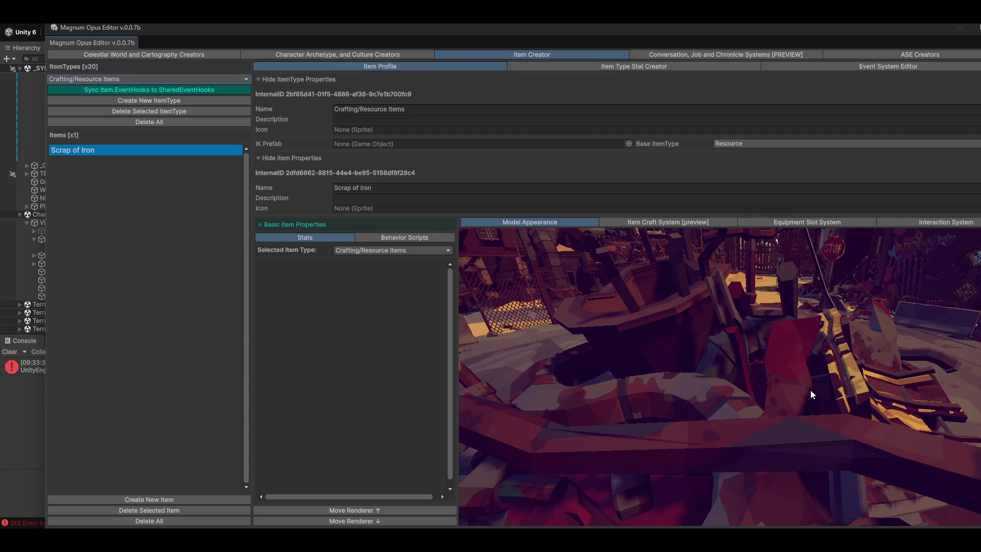
# - Switch to Consumables/Food, select Small Cactus, expand its Basic Item Properties, and return to the world section
pyautogui.click(127, 79)
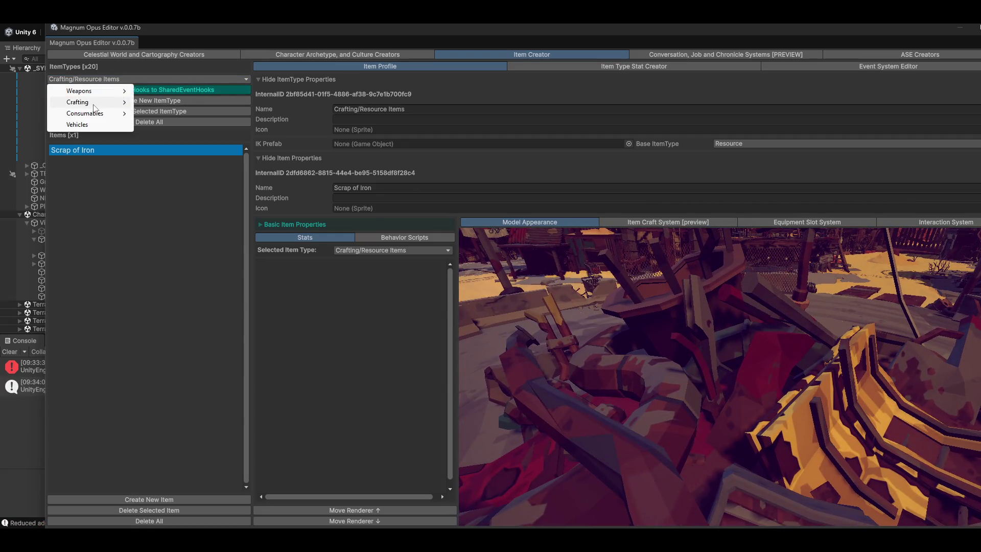
pyautogui.moveTo(94, 104)
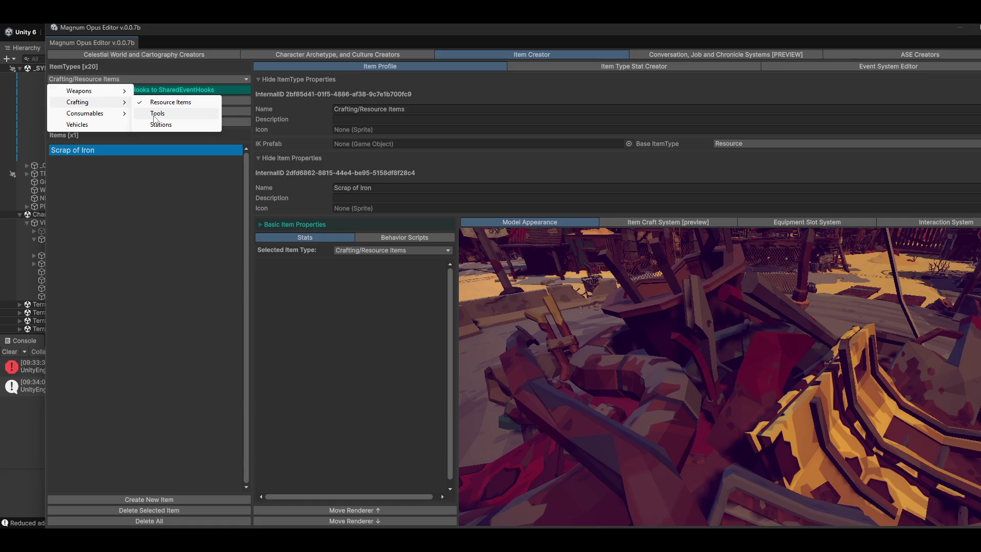
pyautogui.click(156, 112)
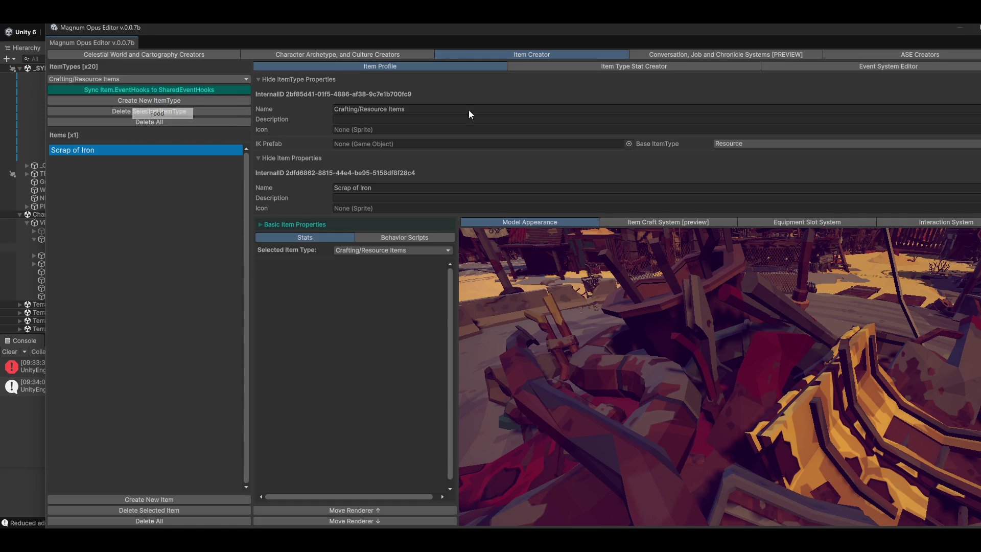
pyautogui.click(84, 161)
pyautogui.click(83, 149)
pyautogui.click(85, 163)
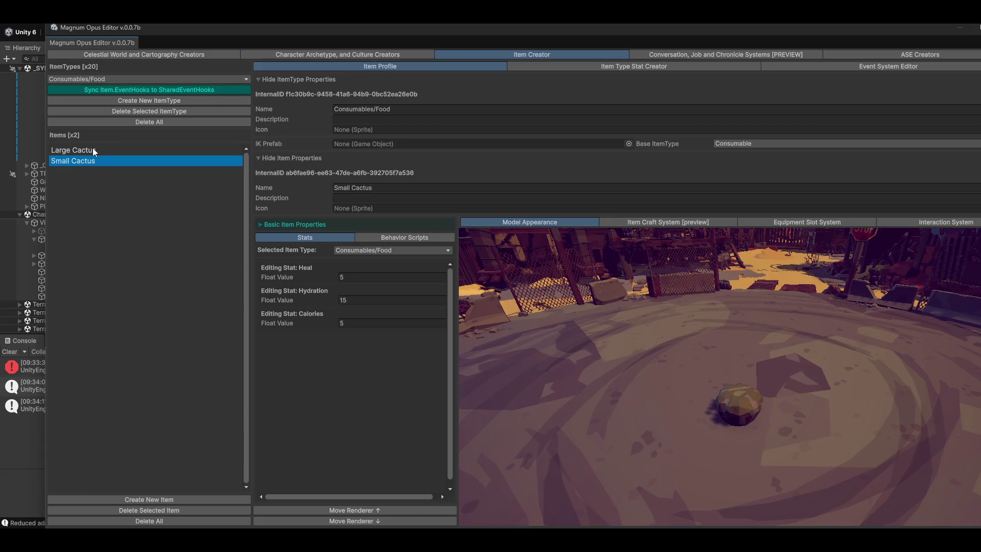
pyautogui.click(298, 224)
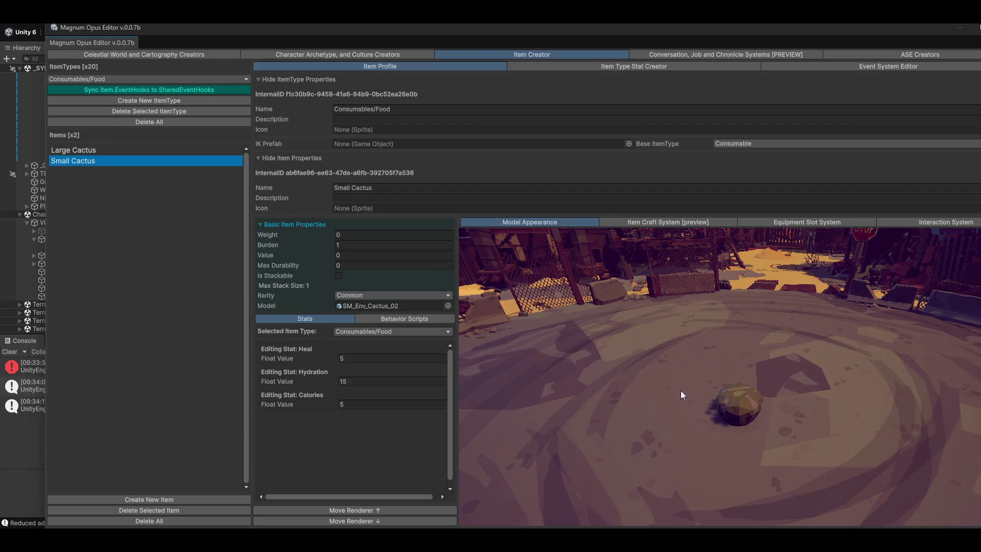
pyautogui.moveTo(946, 29); pyautogui.dragTo(931, 31)
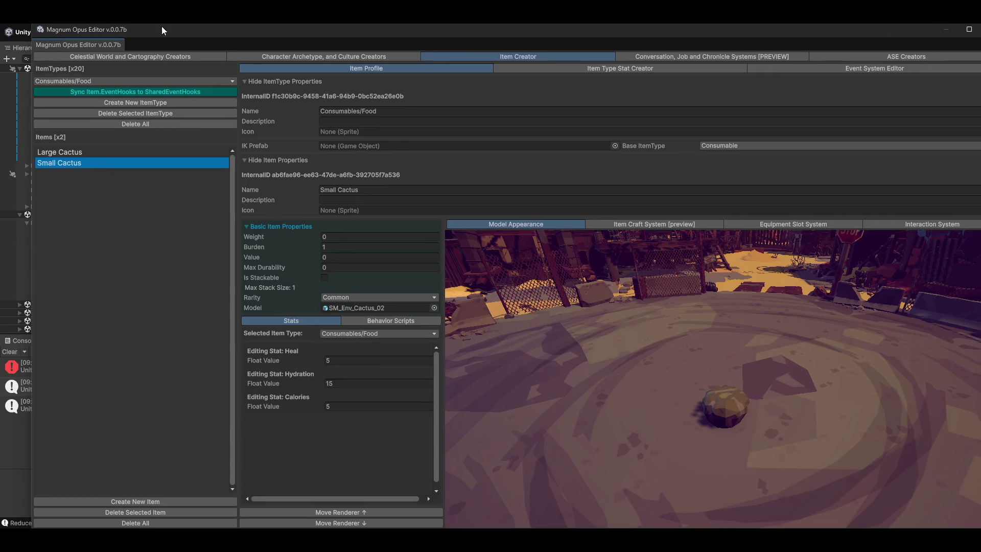
pyautogui.click(131, 56)
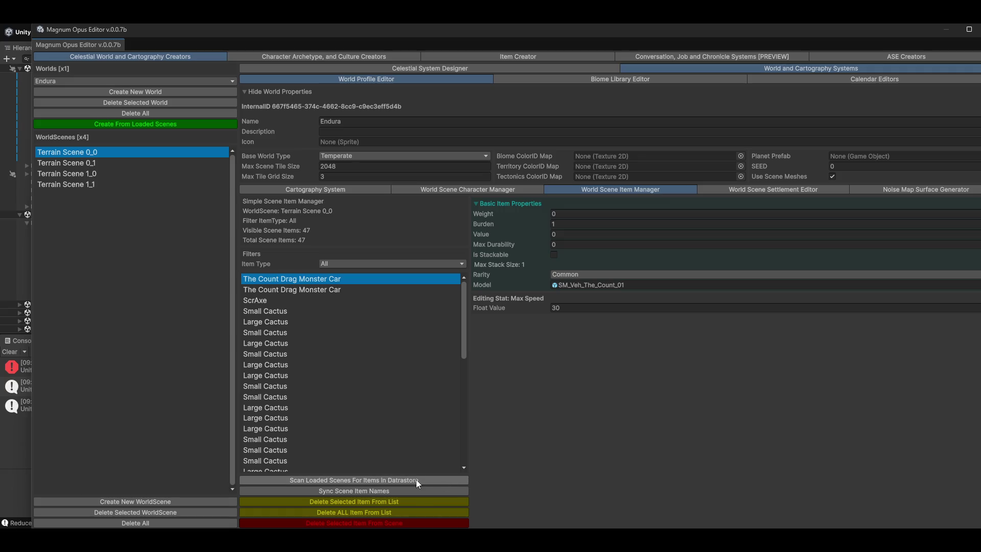
pyautogui.doubleClick(285, 36)
pyautogui.moveTo(349, 233)
pyautogui.mouseDown()
pyautogui.moveTo(399, 247)
pyautogui.moveTo(498, 98)
pyautogui.moveTo(529, 89)
pyautogui.moveTo(476, 140)
pyautogui.moveTo(432, 110)
pyautogui.moveTo(340, 194)
pyautogui.moveTo(394, 194)
pyautogui.mouseUp()
pyautogui.click(394, 194)
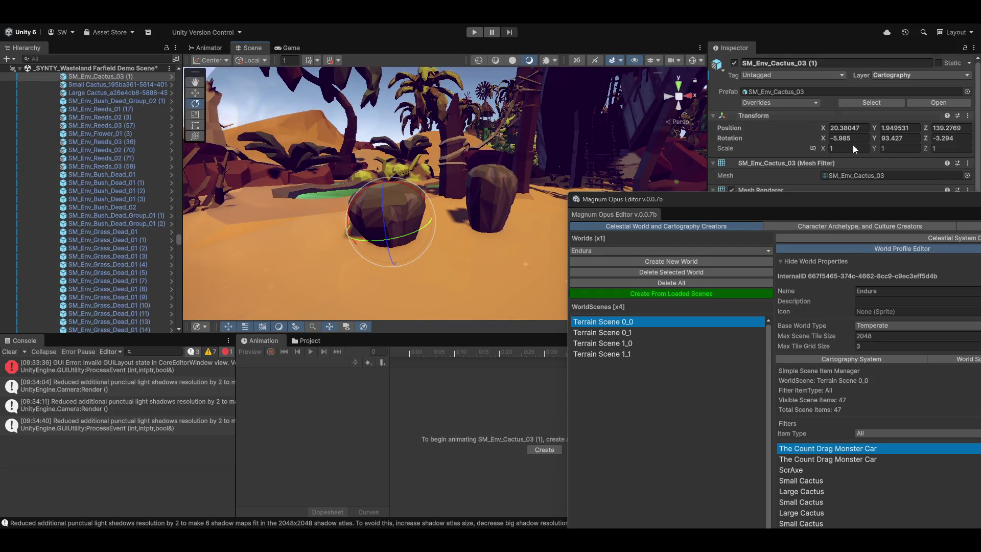
pyautogui.moveTo(772, 207)
pyautogui.mouseDown()
pyautogui.moveTo(696, 228)
pyautogui.moveTo(972, 38)
pyautogui.moveTo(436, 338)
pyautogui.moveTo(256, 459)
pyautogui.moveTo(247, 395)
pyautogui.mouseUp()
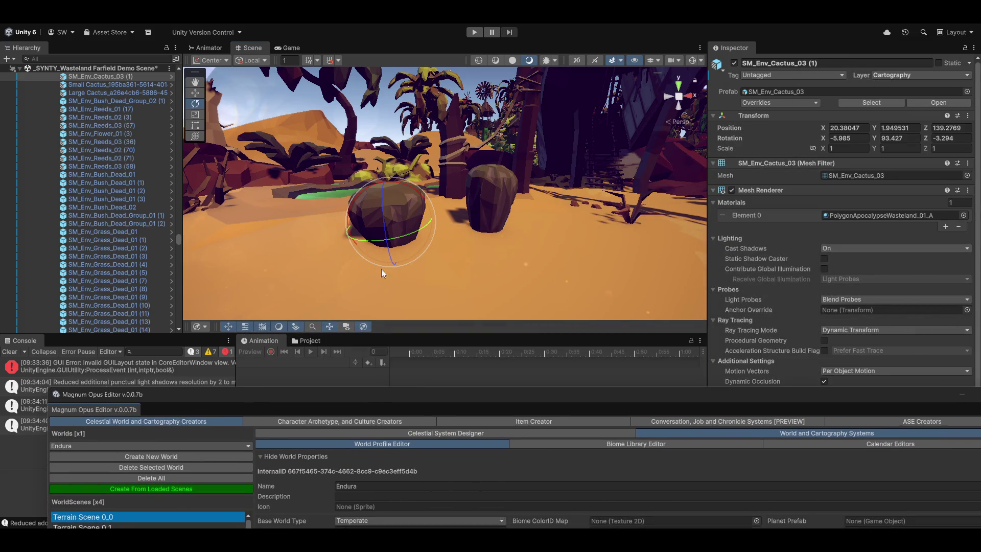
pyautogui.scroll(-3, 878, 287)
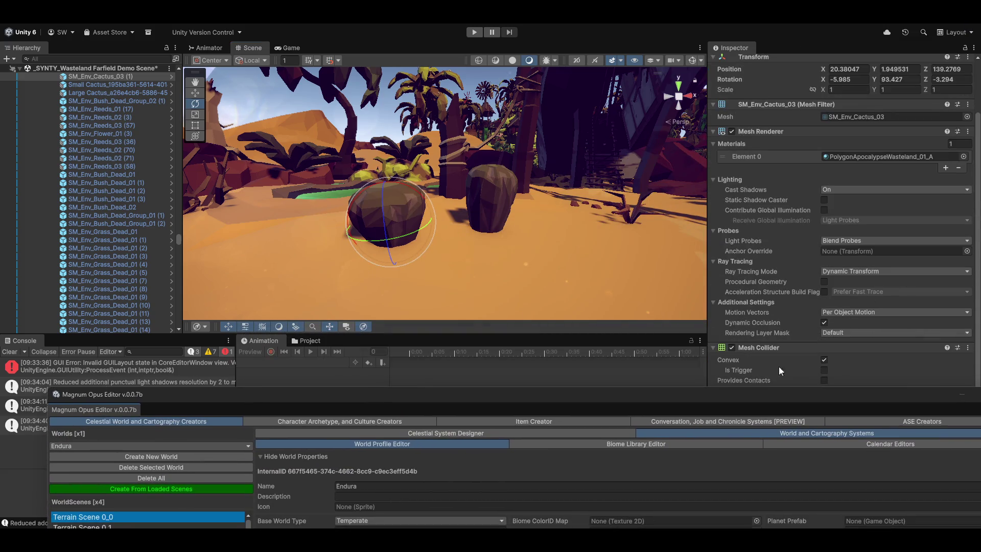
pyautogui.moveTo(746, 409)
pyautogui.mouseDown()
pyautogui.moveTo(692, 435)
pyautogui.moveTo(705, 490)
pyautogui.moveTo(709, 260)
pyautogui.moveTo(724, 185)
pyautogui.mouseUp()
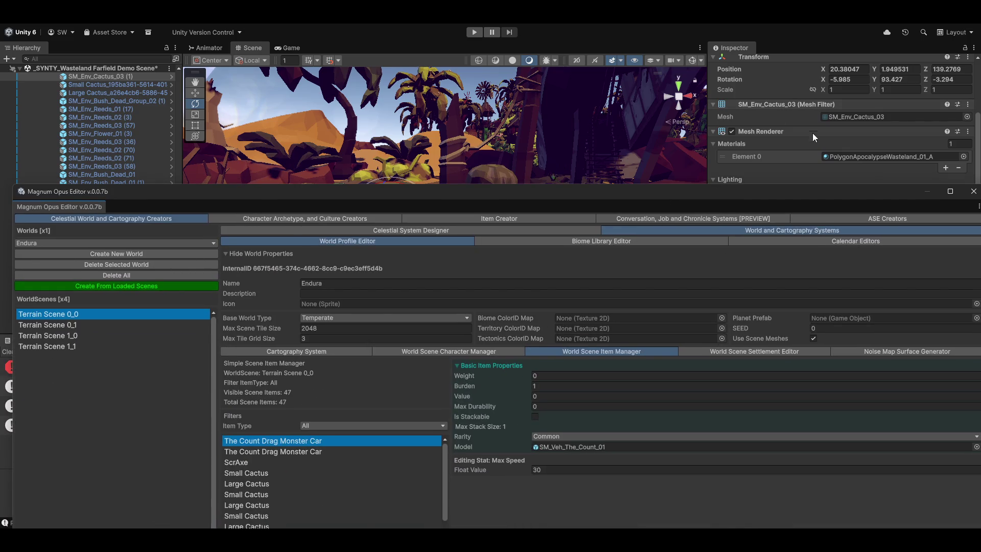
pyautogui.moveTo(593, 193); pyautogui.dragTo(510, 299)
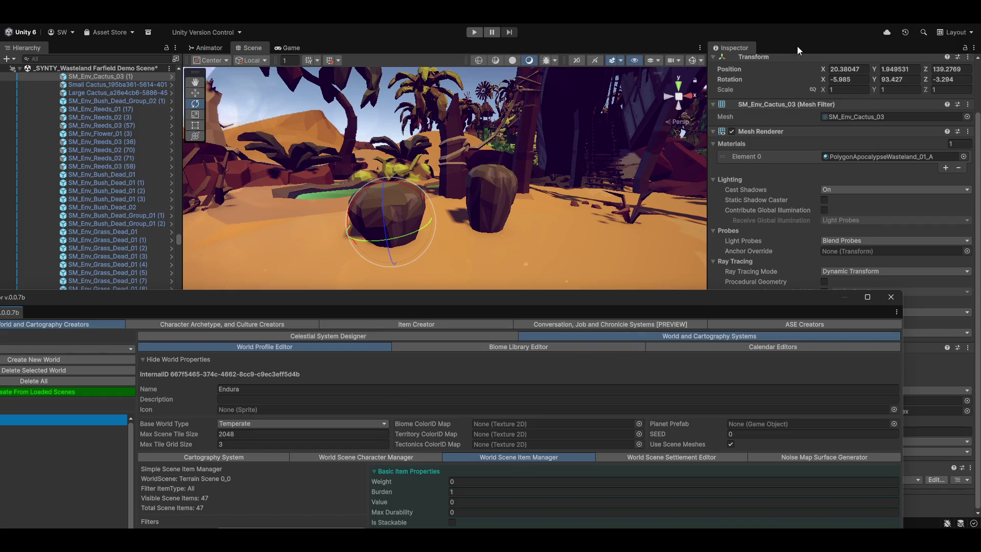
pyautogui.moveTo(556, 301); pyautogui.dragTo(545, 6)
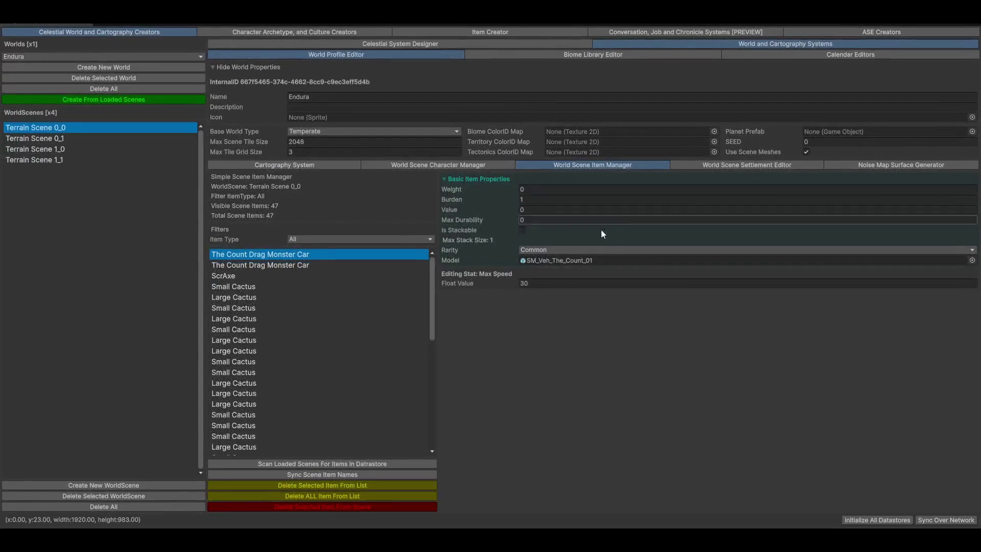
# - Inspect the ScrAxe and Small Cactus scene items, set Small Cactus's Heal to 10 in the Item Creator, and come back
pyautogui.click(233, 275)
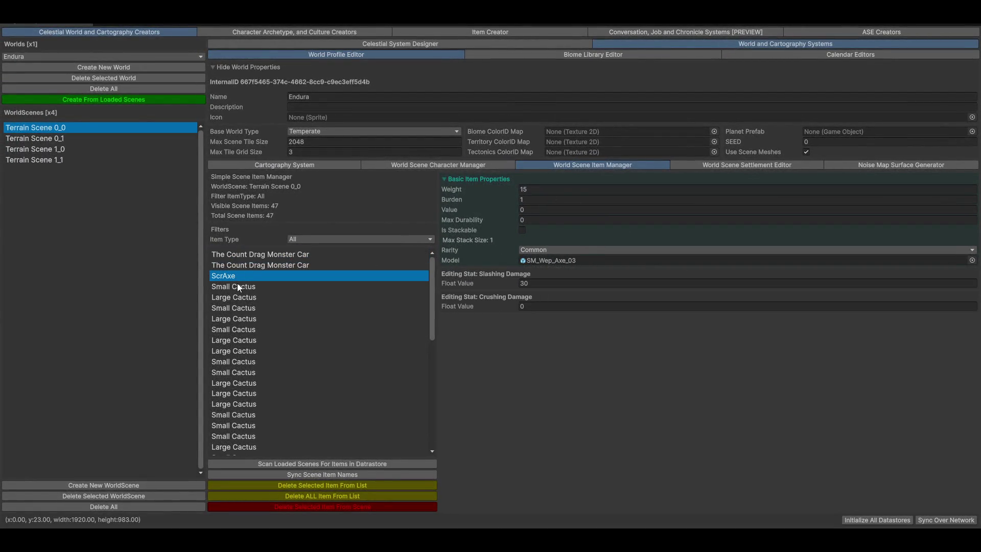
pyautogui.click(237, 286)
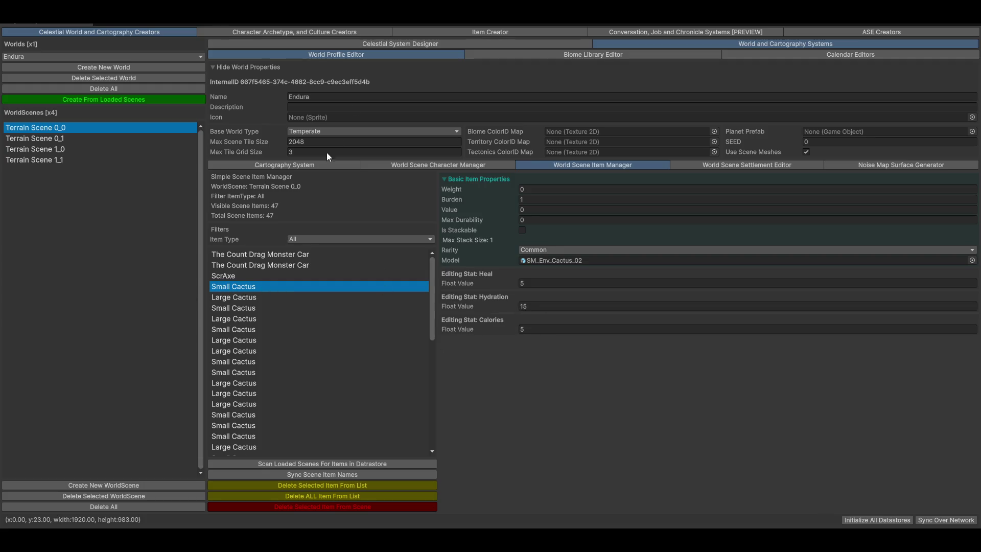
pyautogui.click(448, 31)
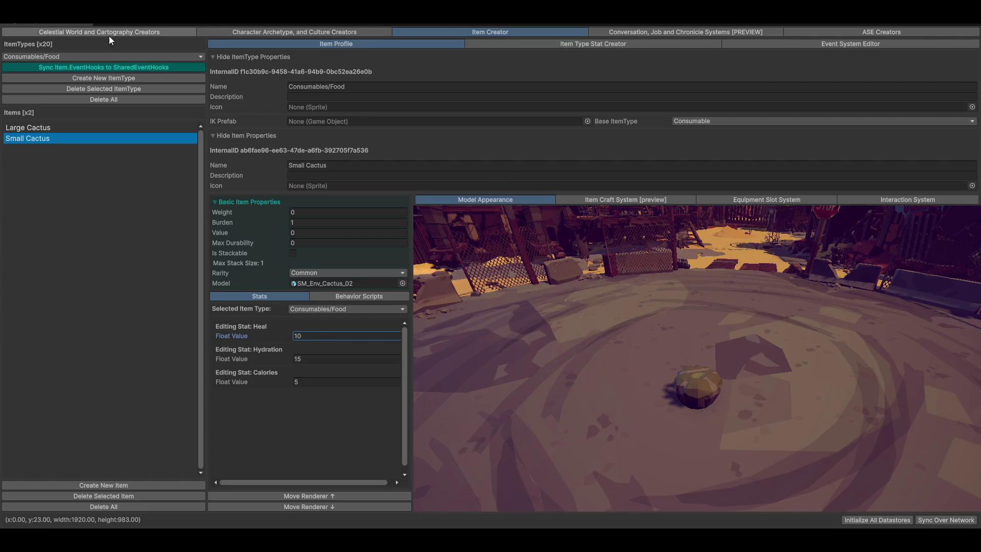
pyautogui.click(167, 32)
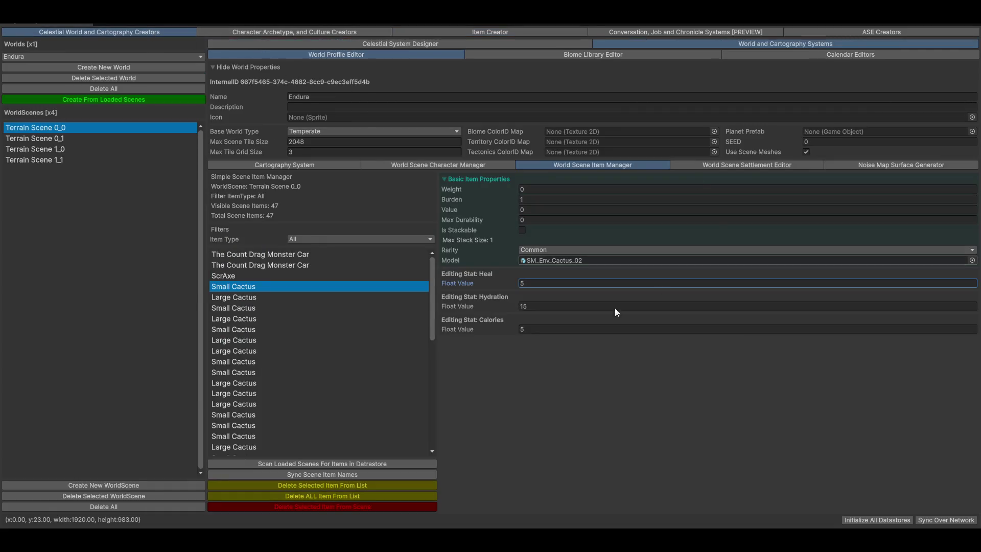
# - Compare the first two Small Cactus entries, sync scene item names, and rescan loaded scenes for datastore items
pyautogui.click(235, 308)
pyautogui.click(251, 287)
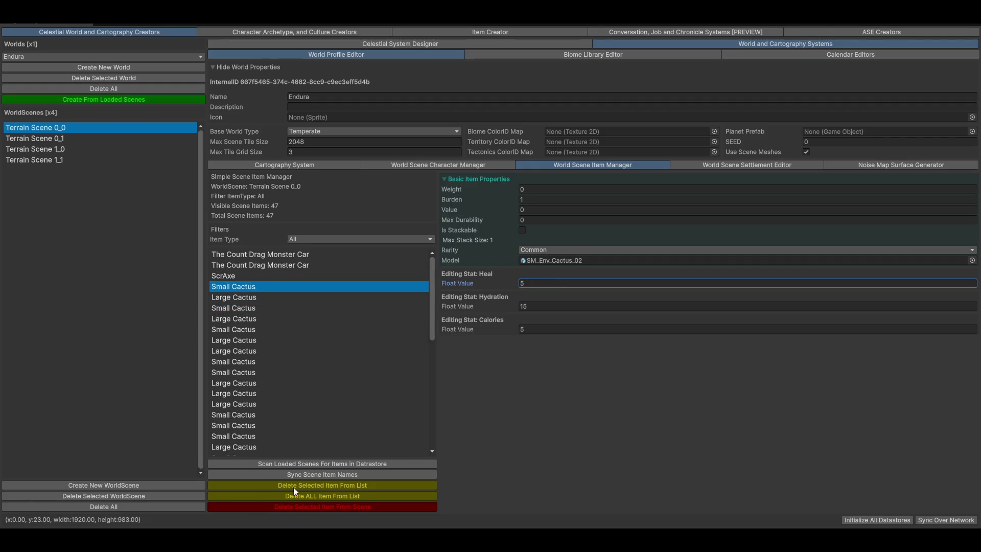
pyautogui.click(327, 474)
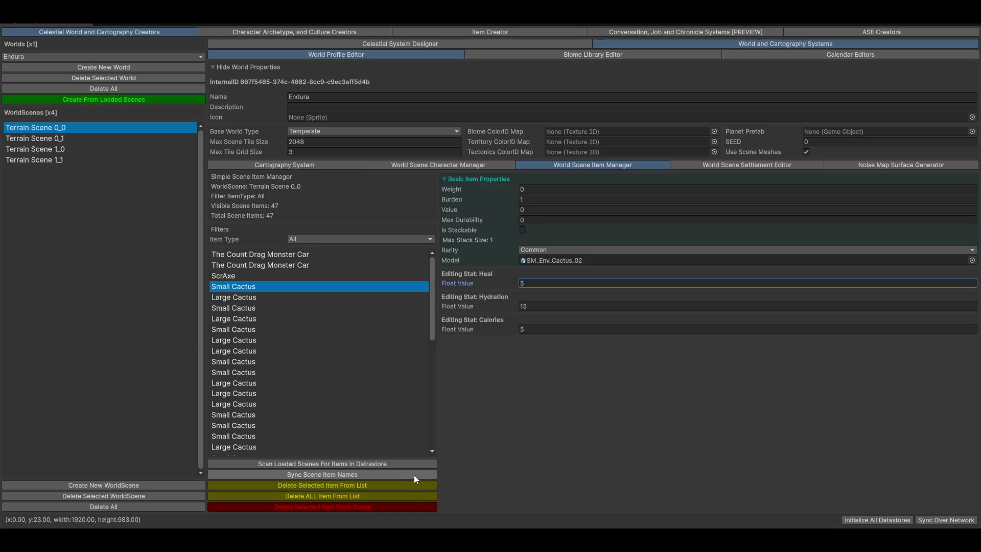
pyautogui.click(286, 473)
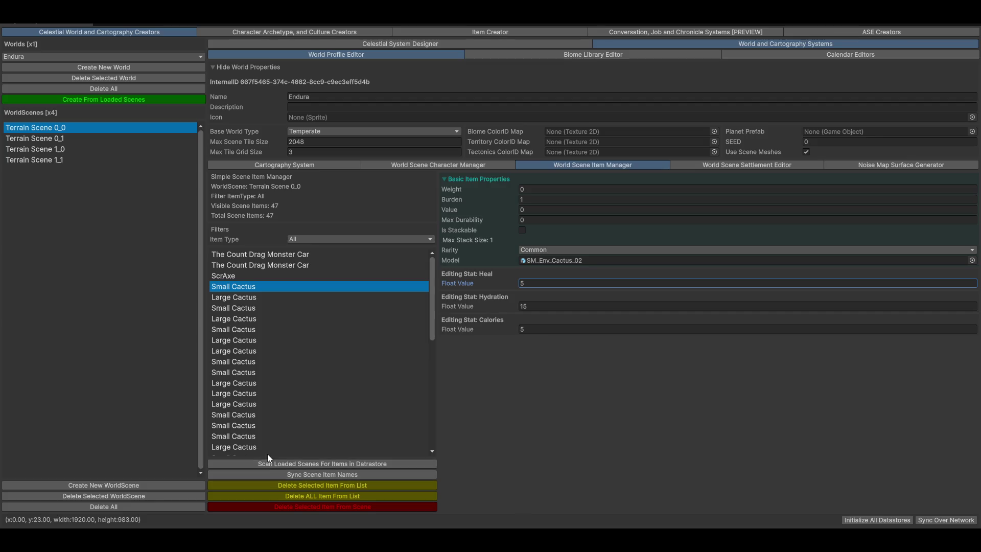
pyautogui.click(256, 464)
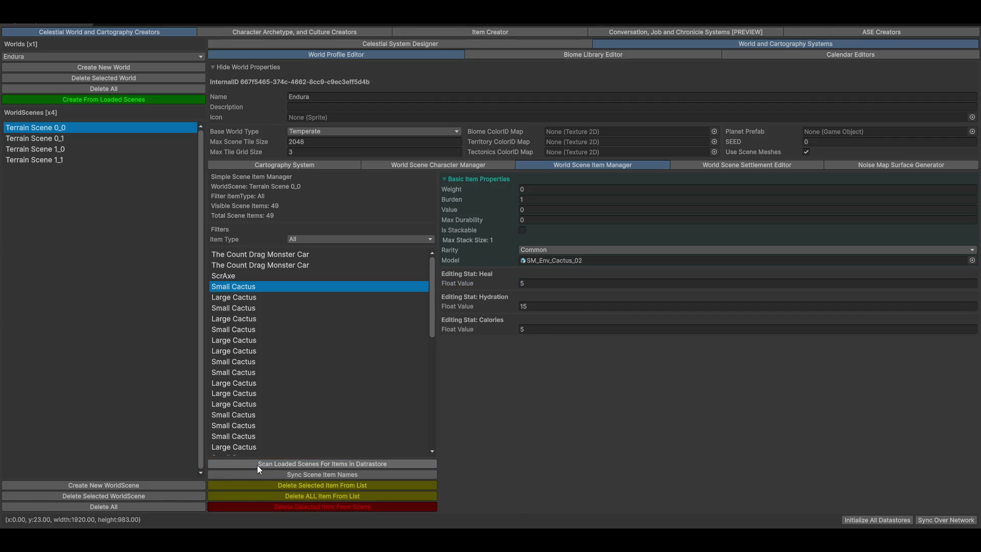
# - Inspect a Large Cactus and the neighbouring Small Cactus entries in the scene item list
pyautogui.click(236, 299)
pyautogui.click(237, 308)
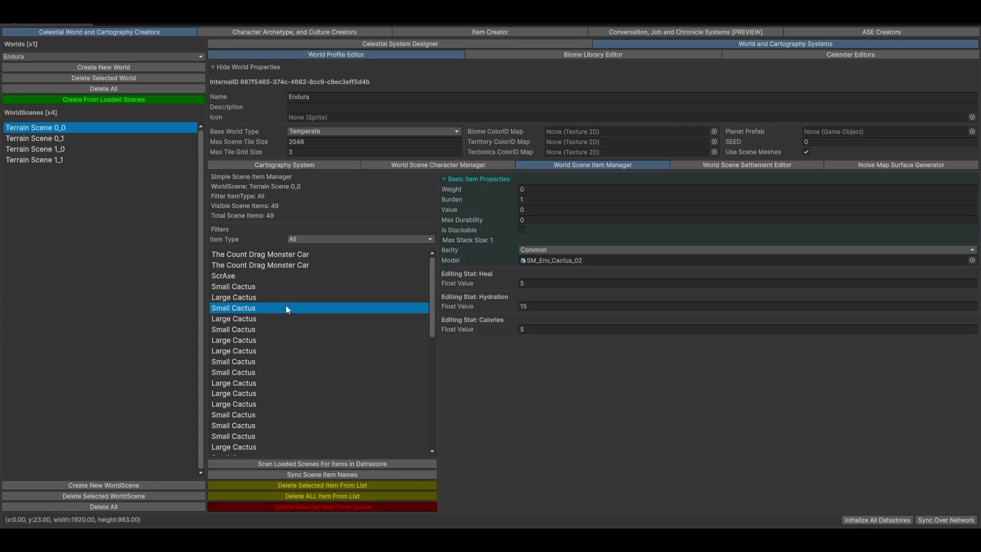
pyautogui.click(245, 297)
pyautogui.click(275, 289)
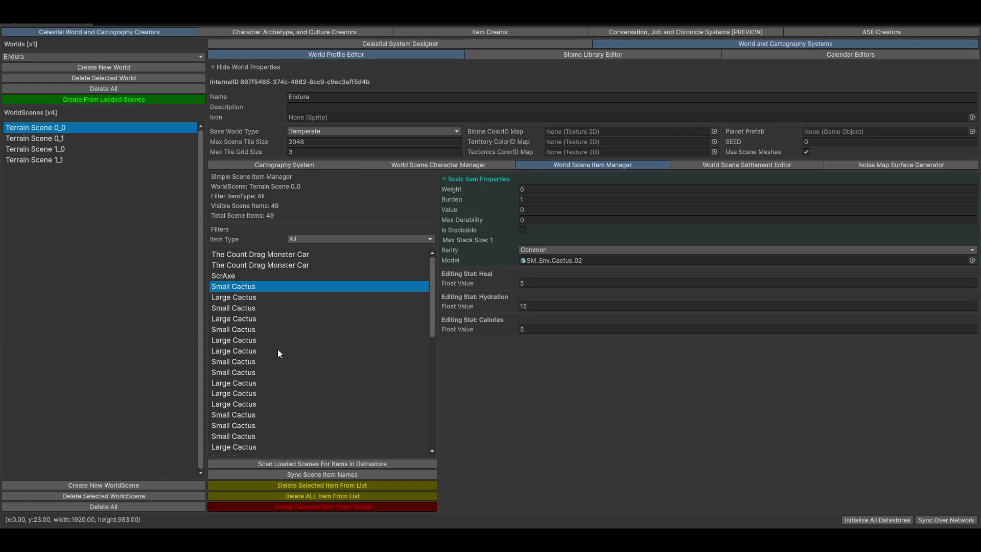
pyautogui.scroll(-10, 270, 353)
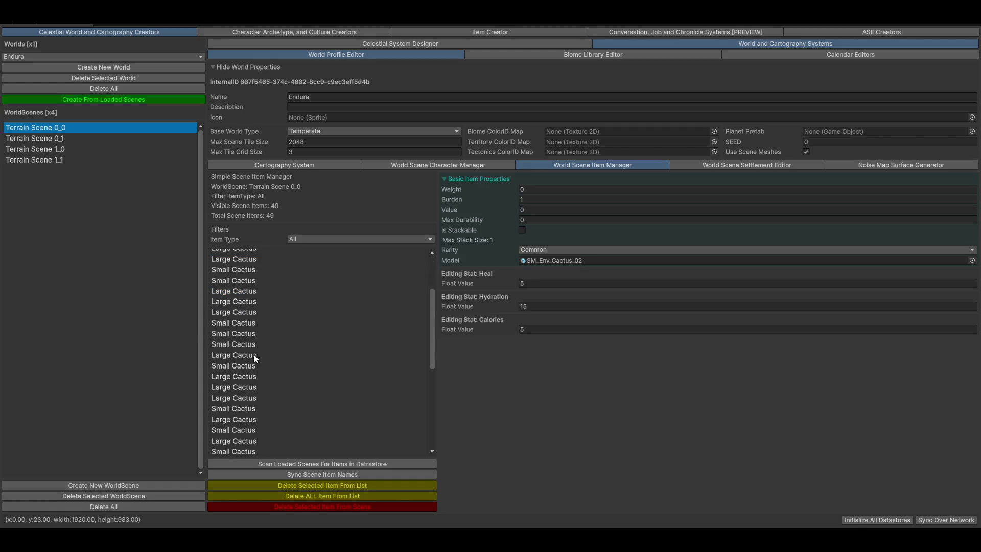
# - Check the newest Small Cactus entries at the list end, sync names again, and collapse Basic Item Properties
pyautogui.click(224, 450)
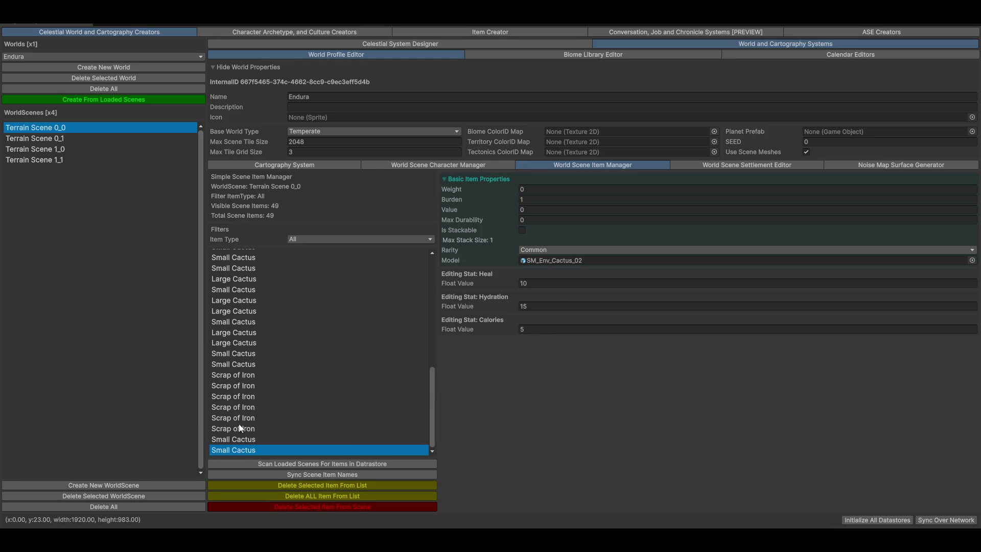
pyautogui.click(243, 443)
pyautogui.click(237, 449)
pyautogui.click(242, 442)
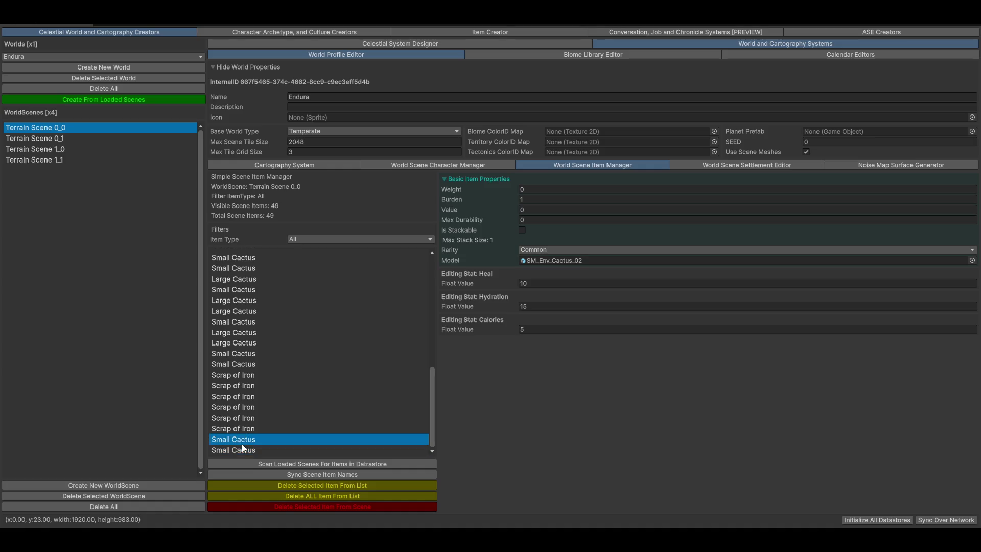
pyautogui.click(231, 322)
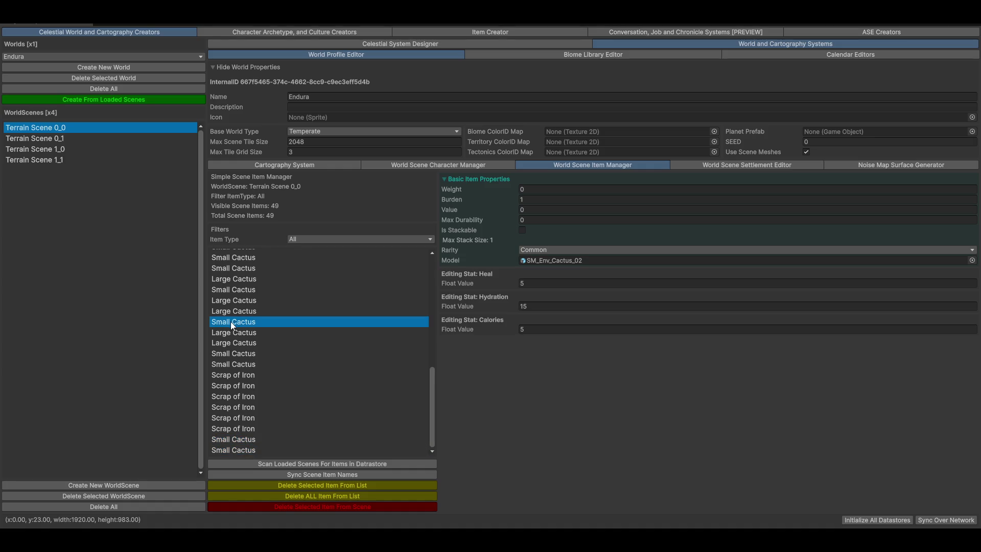
pyautogui.click(304, 474)
pyautogui.click(513, 180)
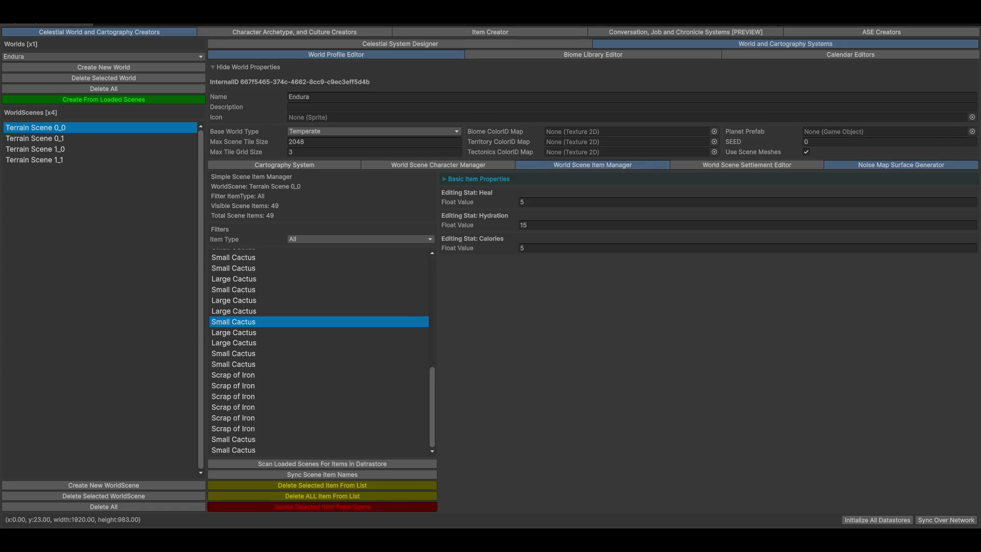
# - Open the Noise Map Surface Generator and set its preview display to Land Mask
pyautogui.click(901, 164)
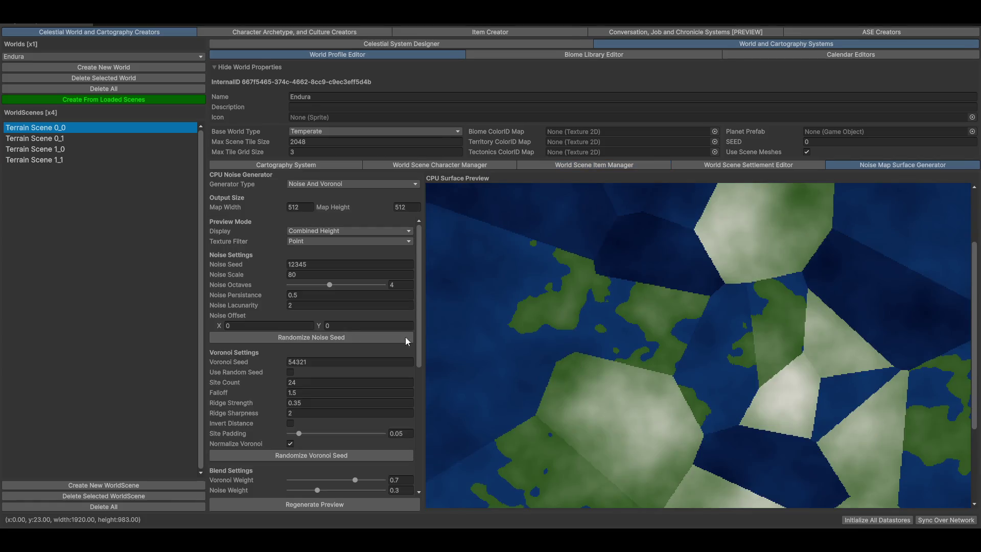
pyautogui.scroll(-3, 609, 421)
pyautogui.scroll(3, 676, 327)
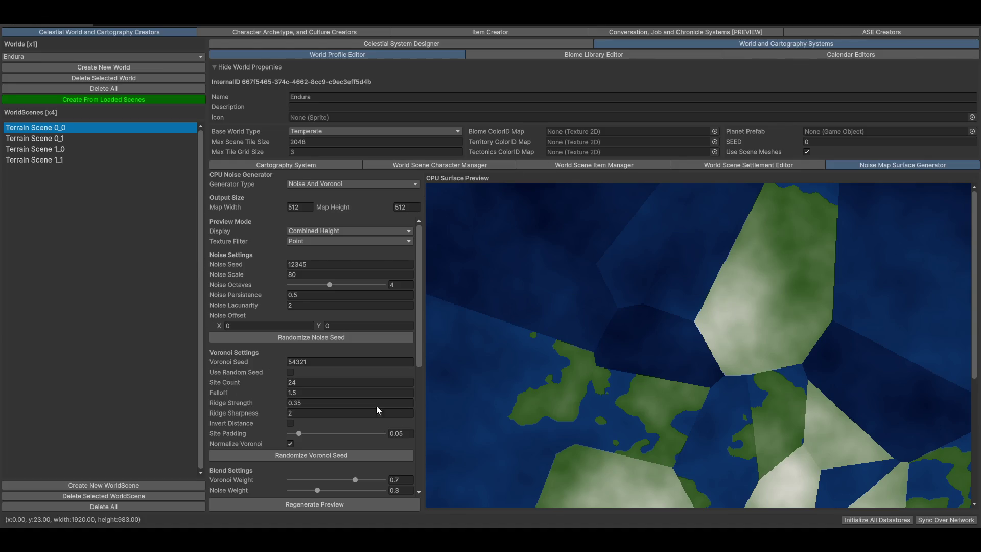
pyautogui.scroll(-10, 724, 396)
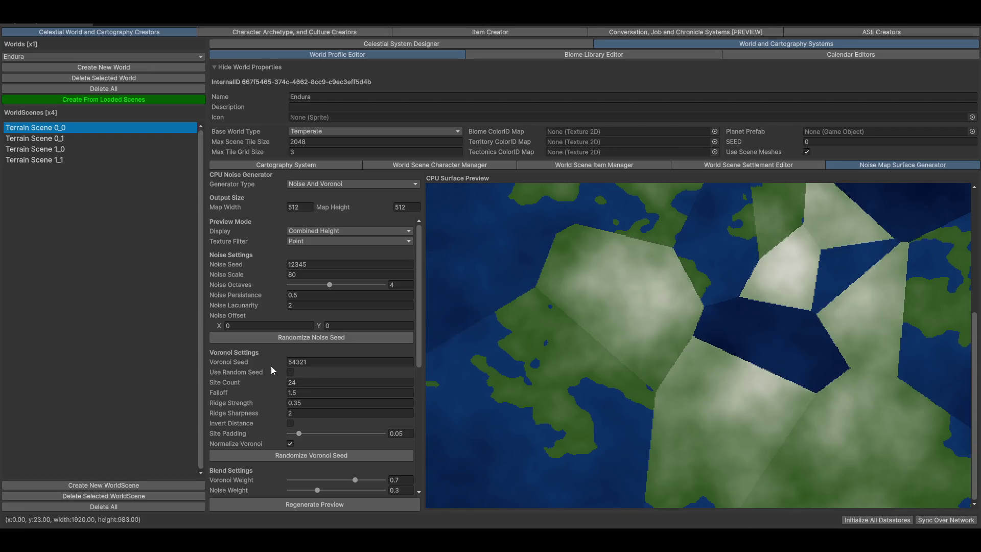
pyautogui.click(335, 229)
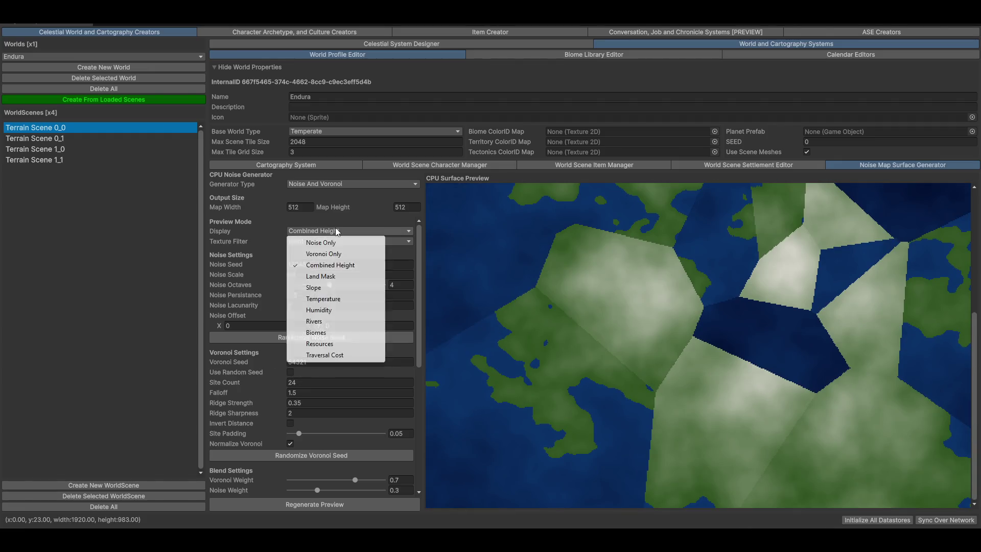
pyautogui.click(337, 279)
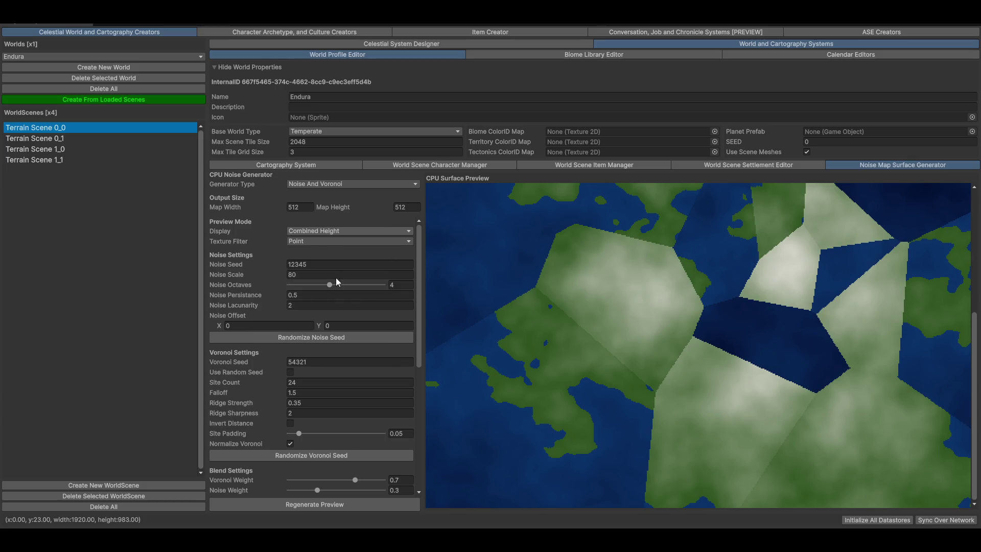
# - Try the Slope display mode, then switch the preview back to Land Mask
pyautogui.click(345, 231)
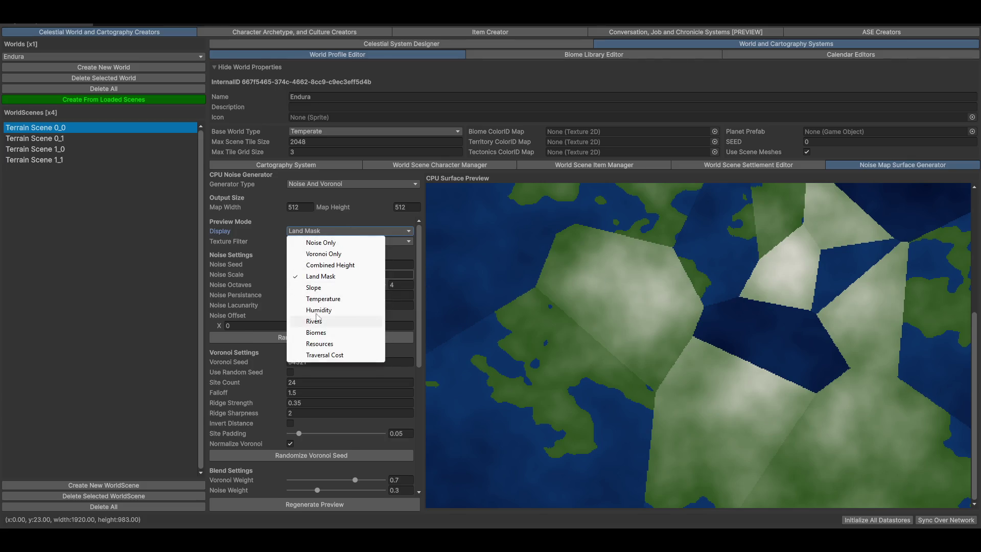
pyautogui.click(314, 288)
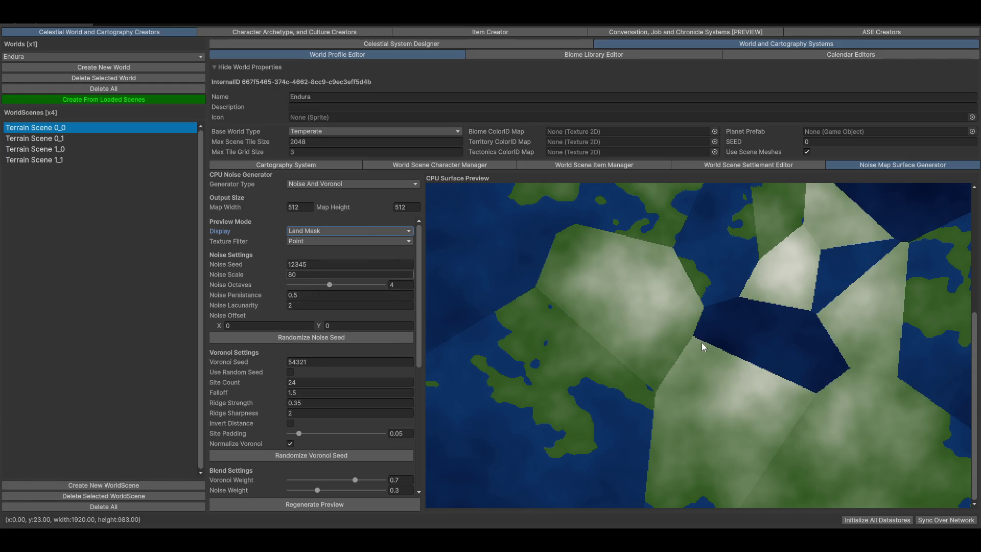
pyautogui.scroll(-5, 755, 299)
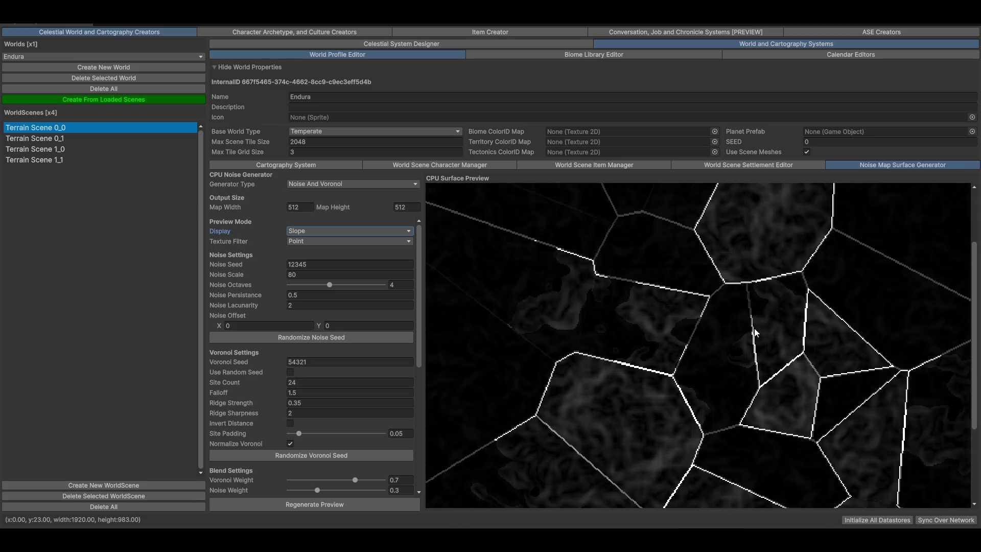
pyautogui.click(321, 232)
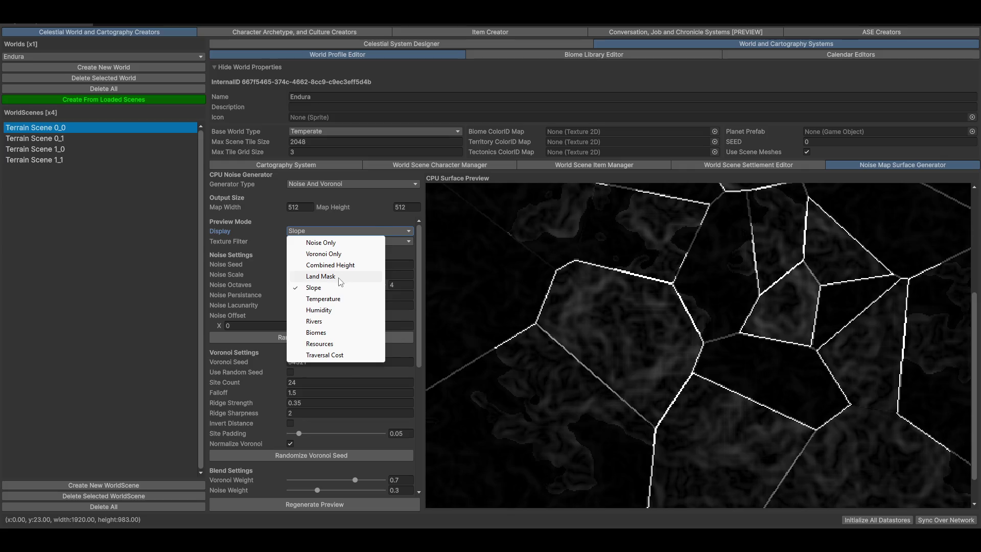
pyautogui.click(471, 280)
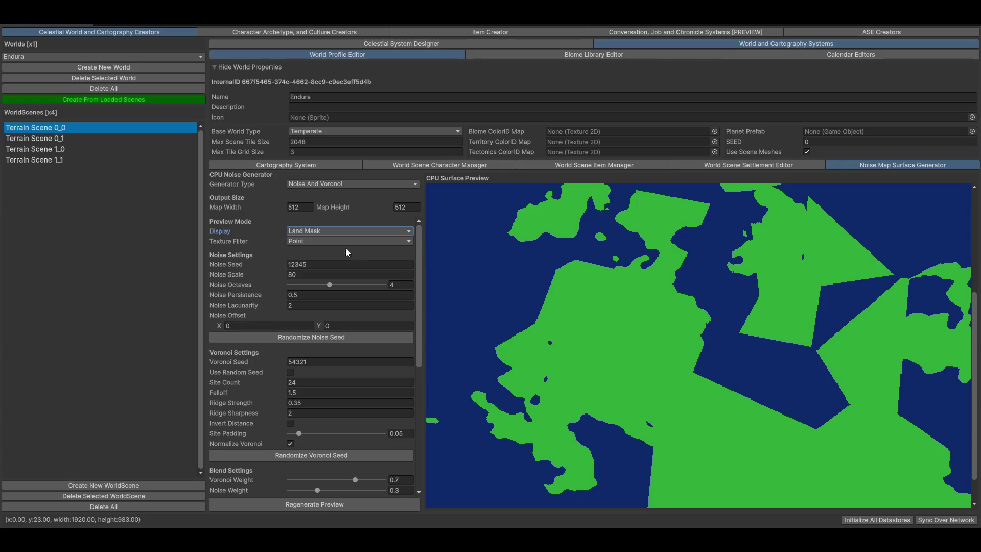
# - Show the preview as colour-coded Biomes and scroll through the generator settings
pyautogui.click(325, 230)
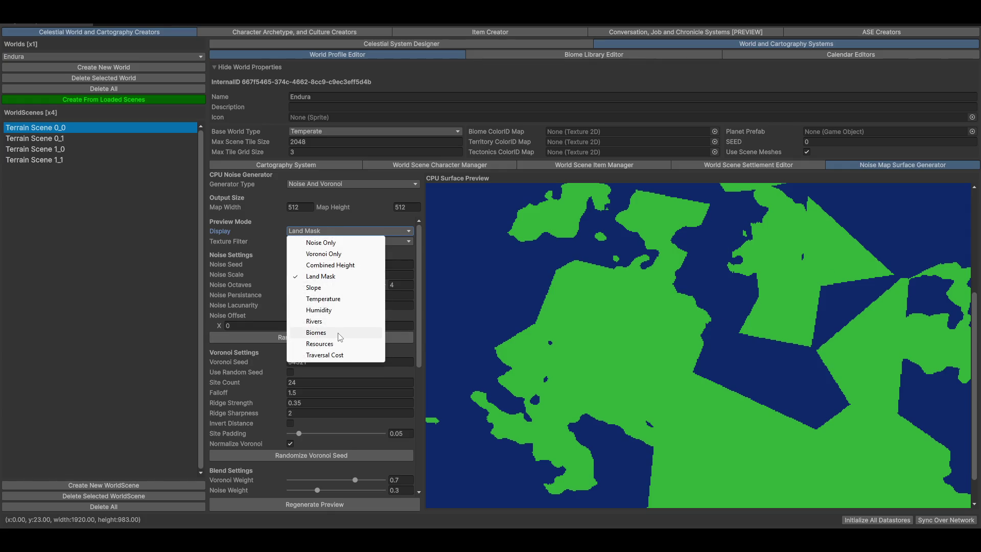
pyautogui.click(553, 352)
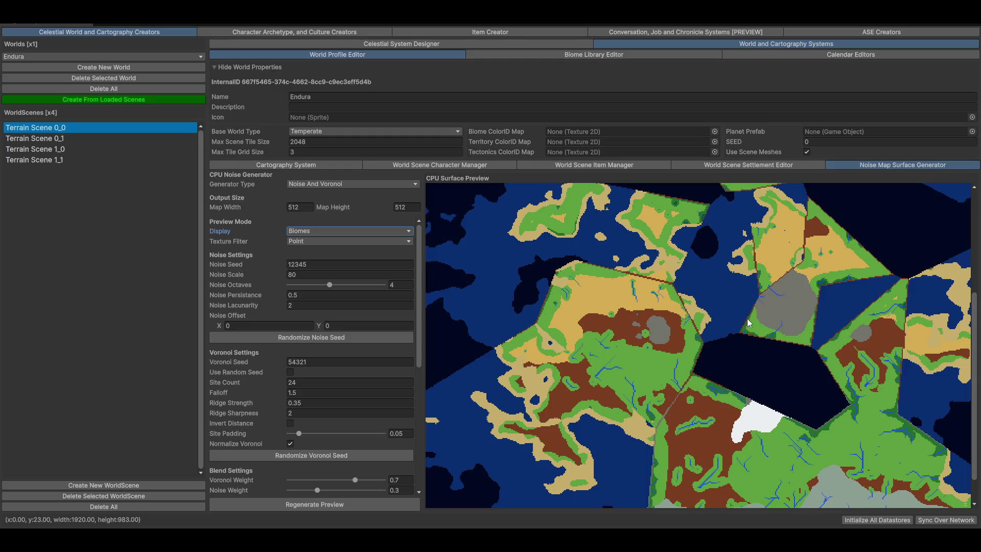
pyautogui.scroll(-3, 922, 317)
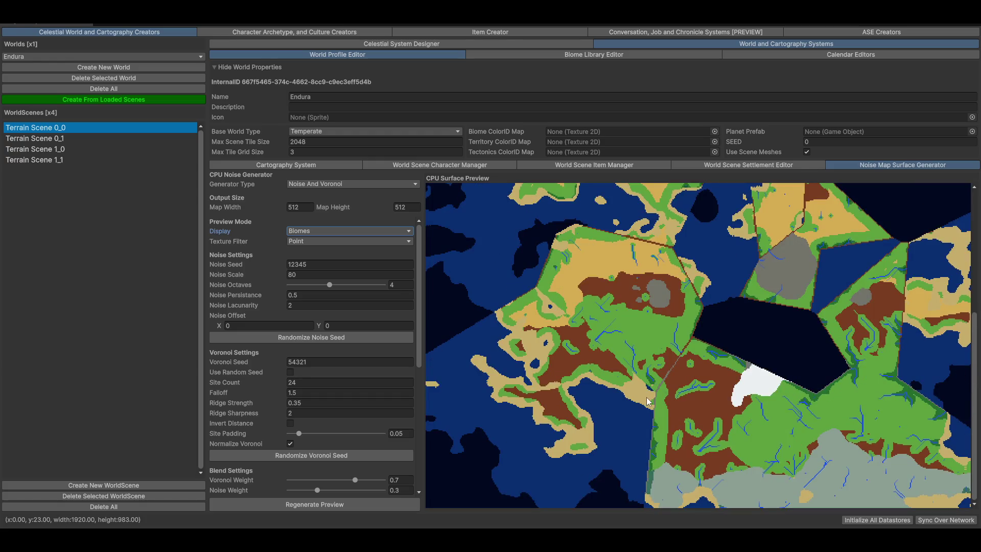
pyautogui.scroll(3, 654, 416)
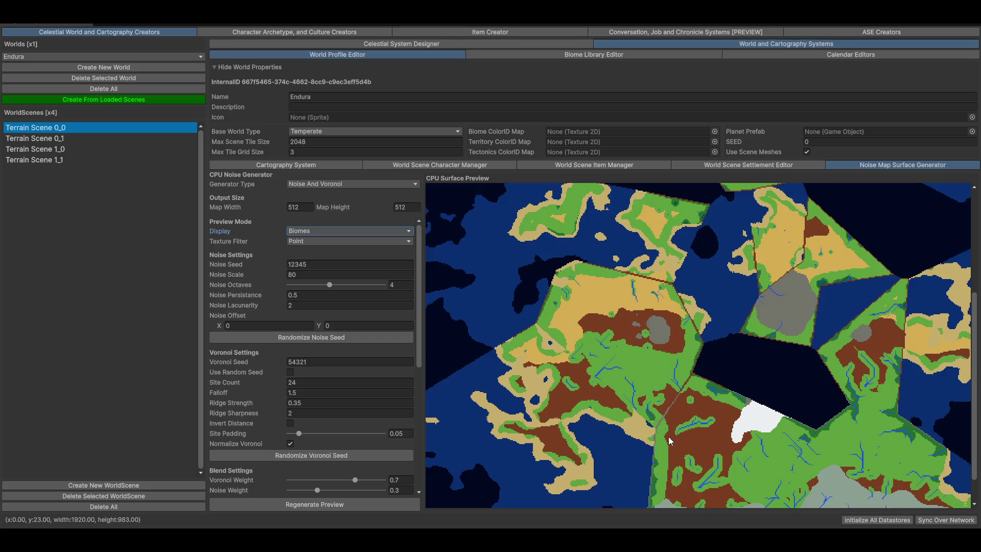
pyautogui.scroll(-3, 668, 439)
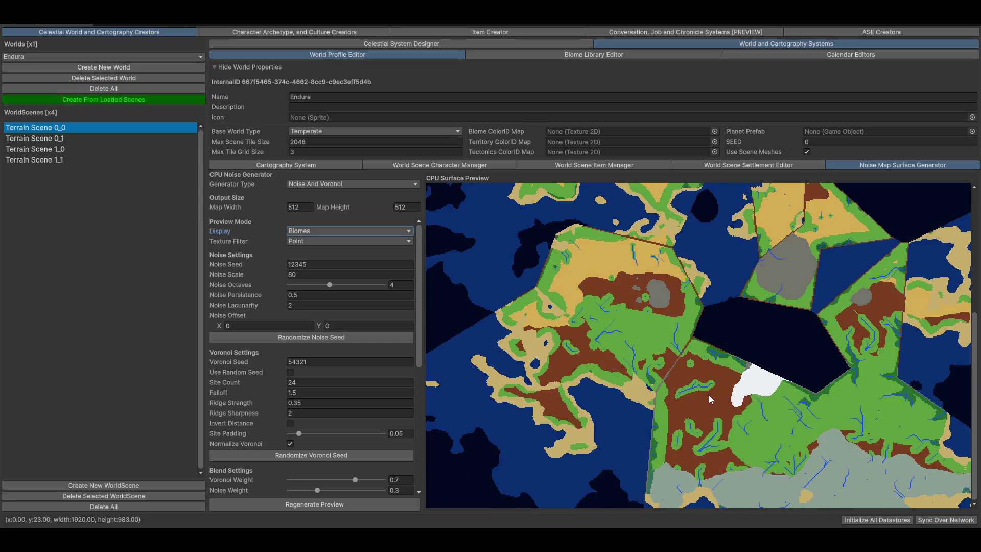
pyautogui.scroll(8, 775, 350)
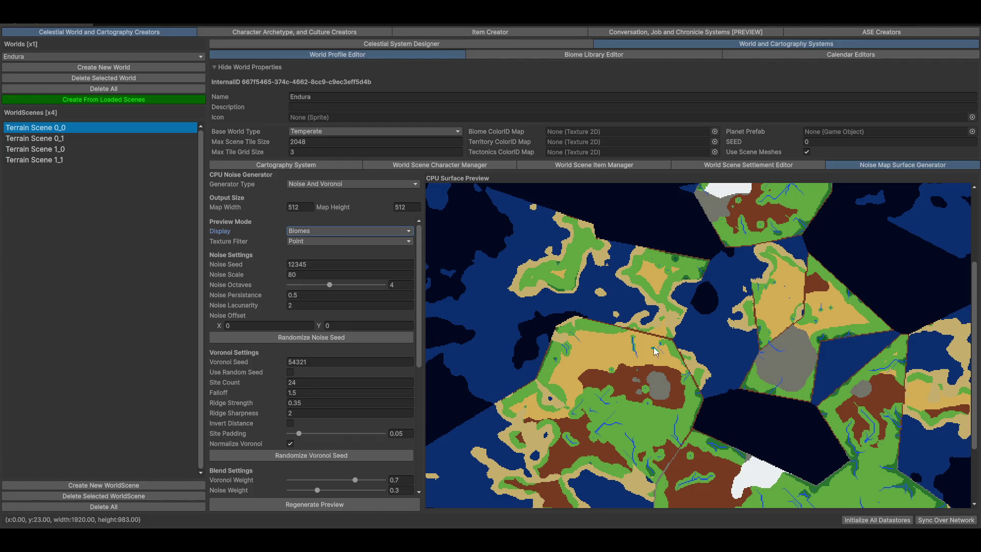
# - Return the preview to Combined Height, then restore and close the Magnum Opus Editor window
pyautogui.click(304, 234)
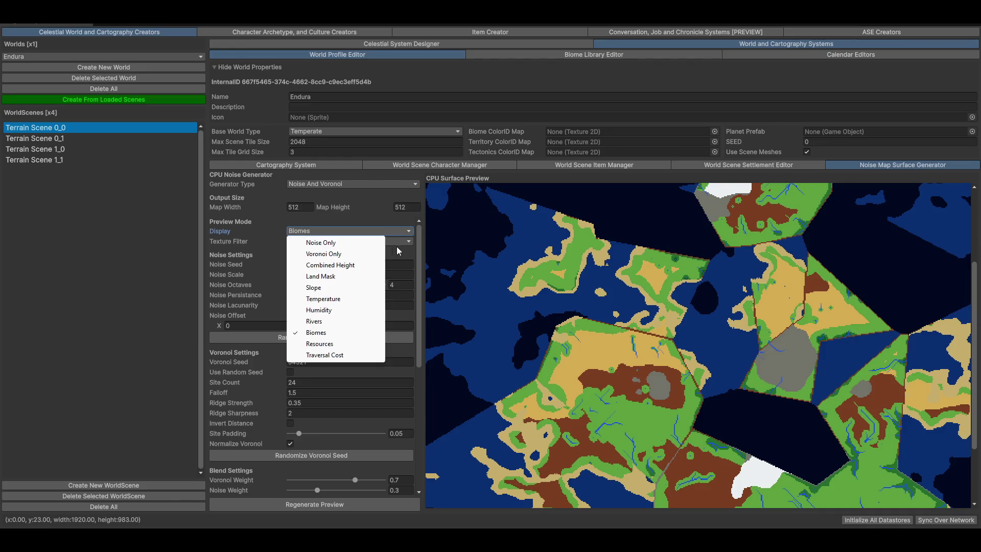
pyautogui.click(344, 266)
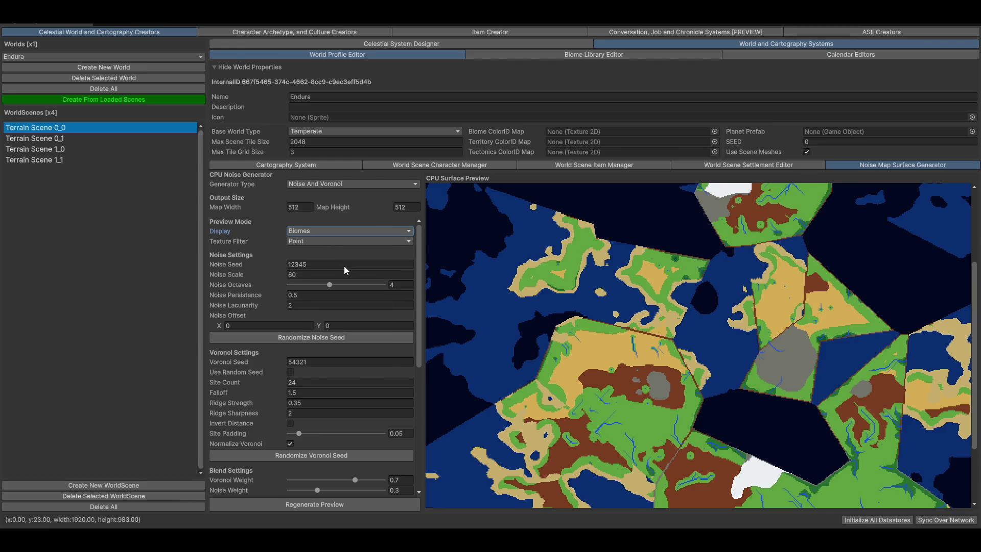
pyautogui.doubleClick(815, 24)
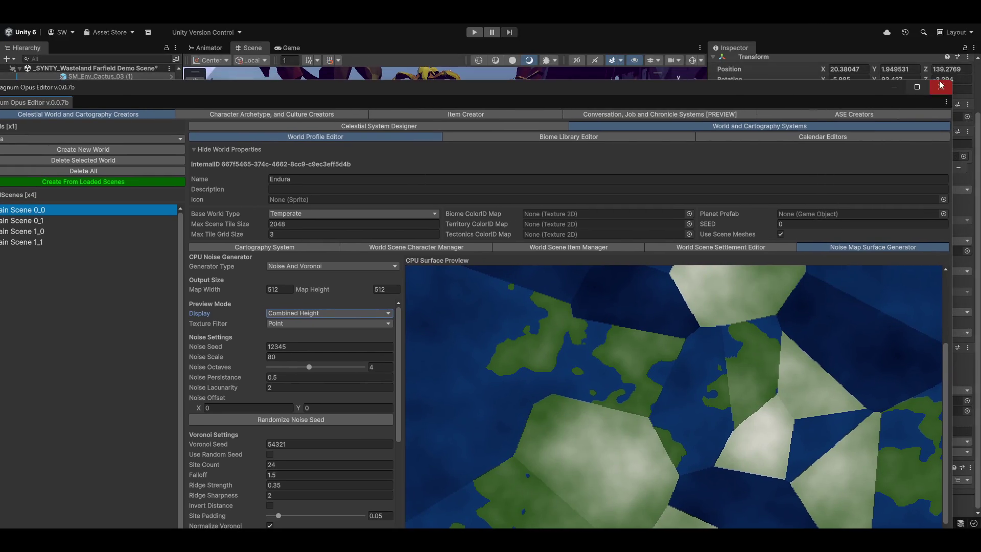
pyautogui.click(942, 88)
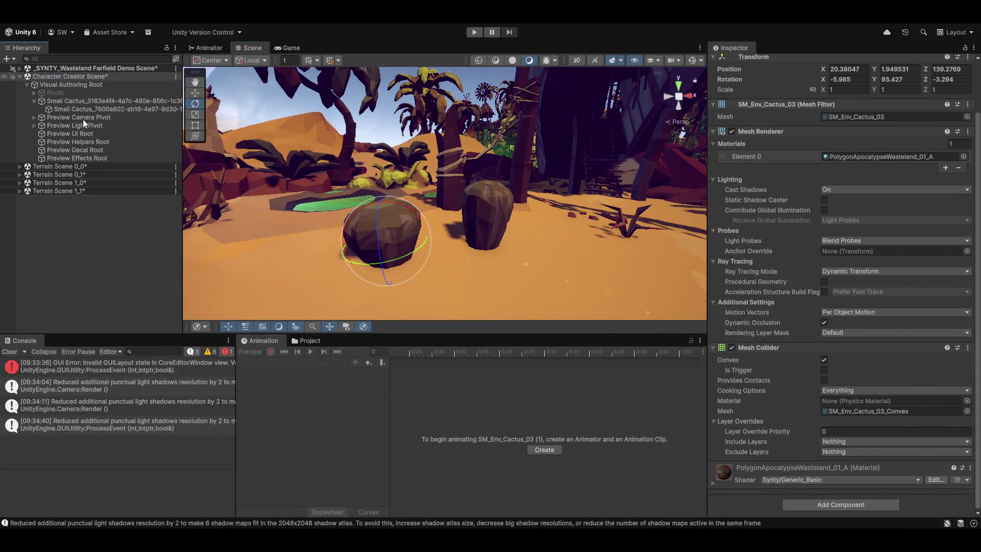
# - Inspect the preview rig objects, including Preview Effects Root and Preview Camera Pivot's transform
pyautogui.click(93, 156)
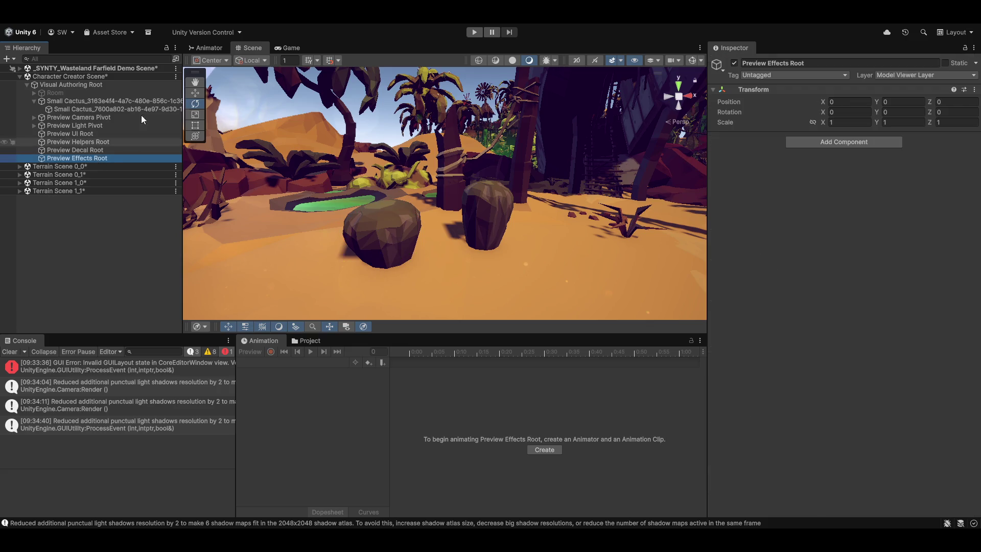
pyautogui.click(138, 117)
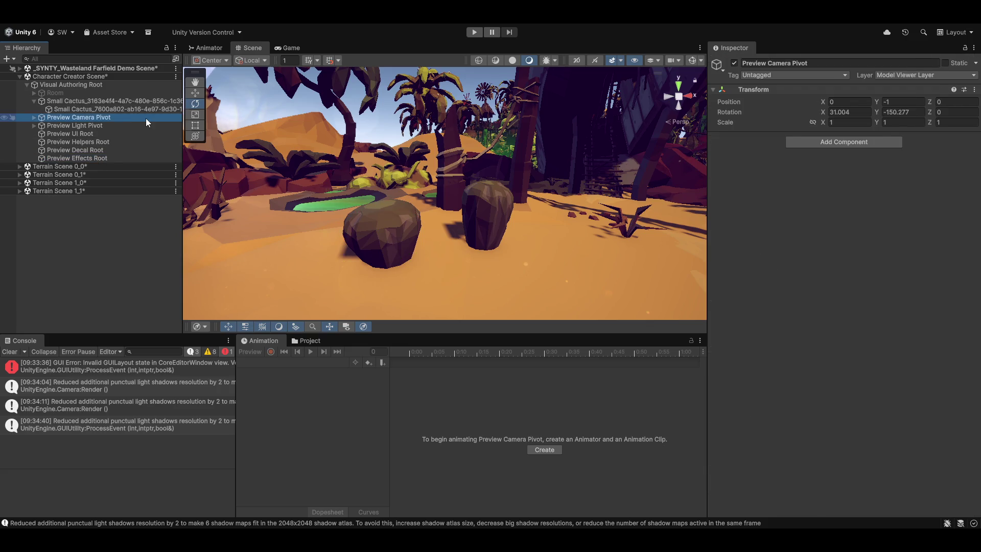
pyautogui.press('Up')
pyautogui.press('Down')
pyautogui.press('Down')
pyautogui.press('Down')
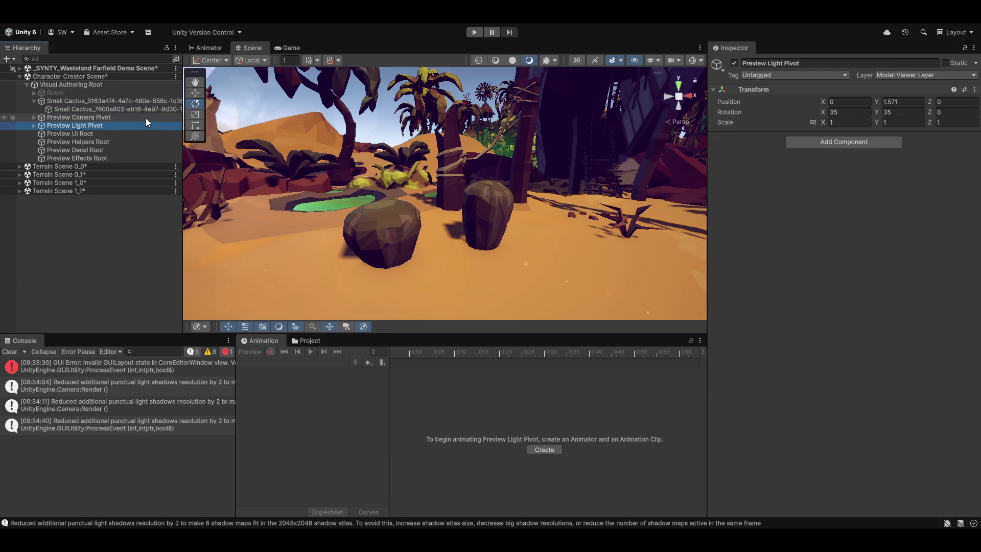
# - Collapse Small Cactus, expand the Wasteland scene, and browse the Buildings, Buttes and Terrain groups
pyautogui.click(34, 101)
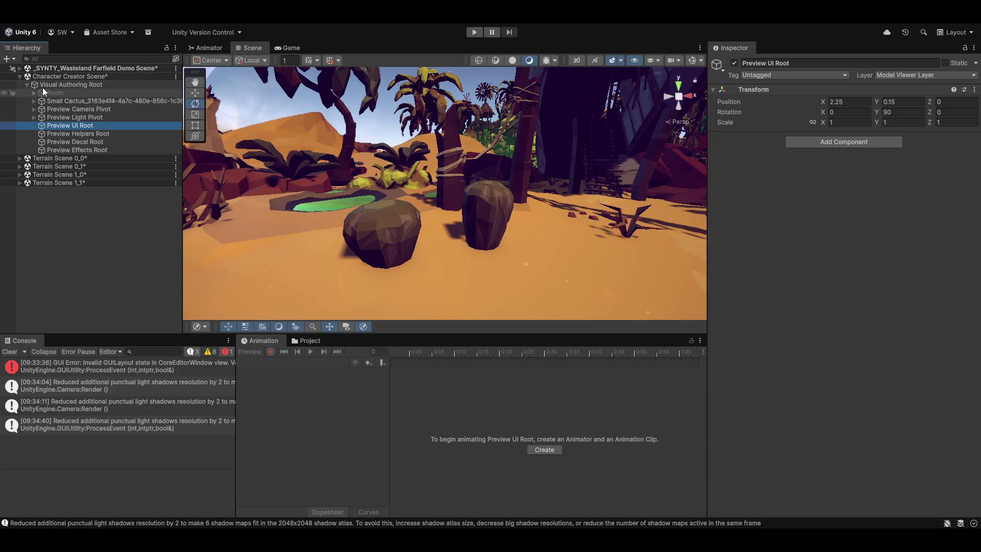
pyautogui.click(20, 68)
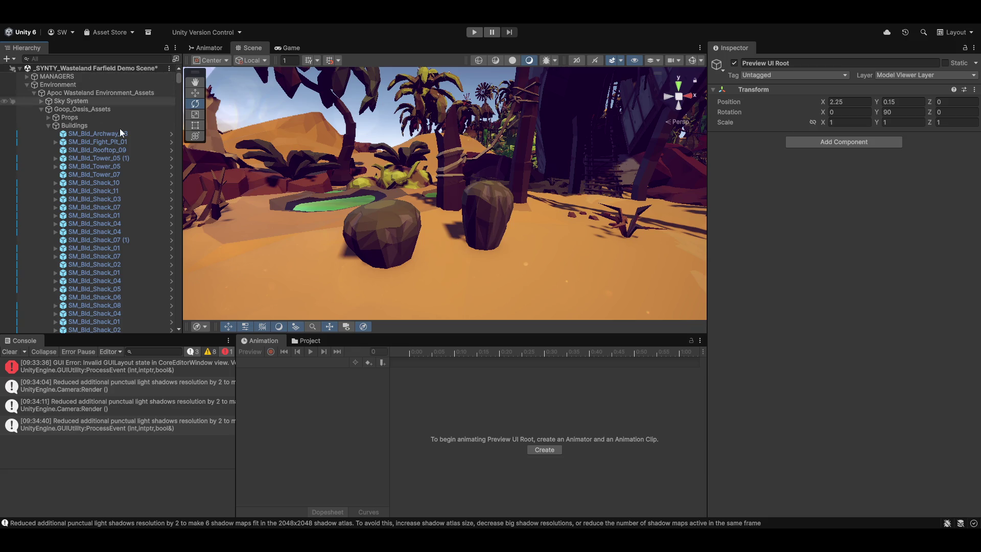
pyautogui.click(48, 127)
pyautogui.click(36, 174)
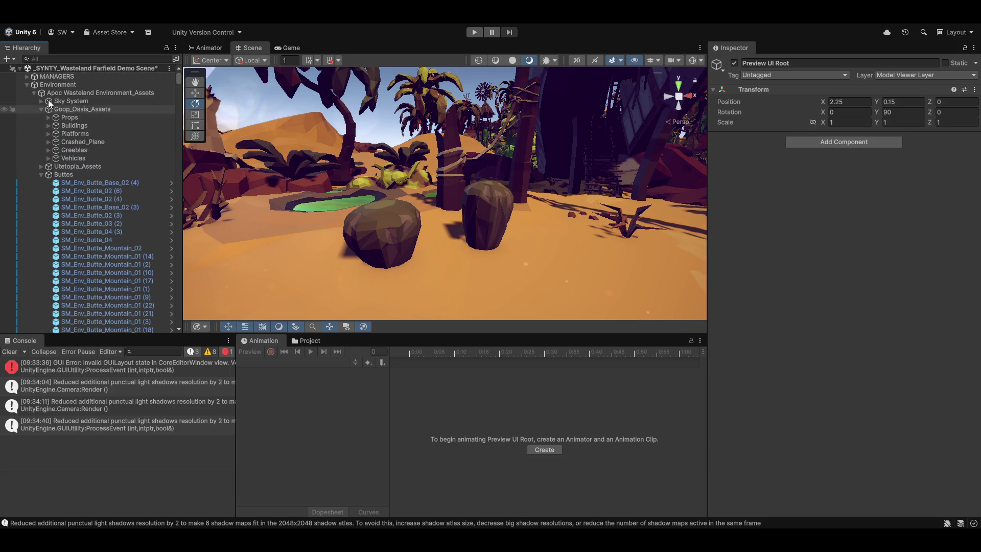
pyautogui.click(41, 174)
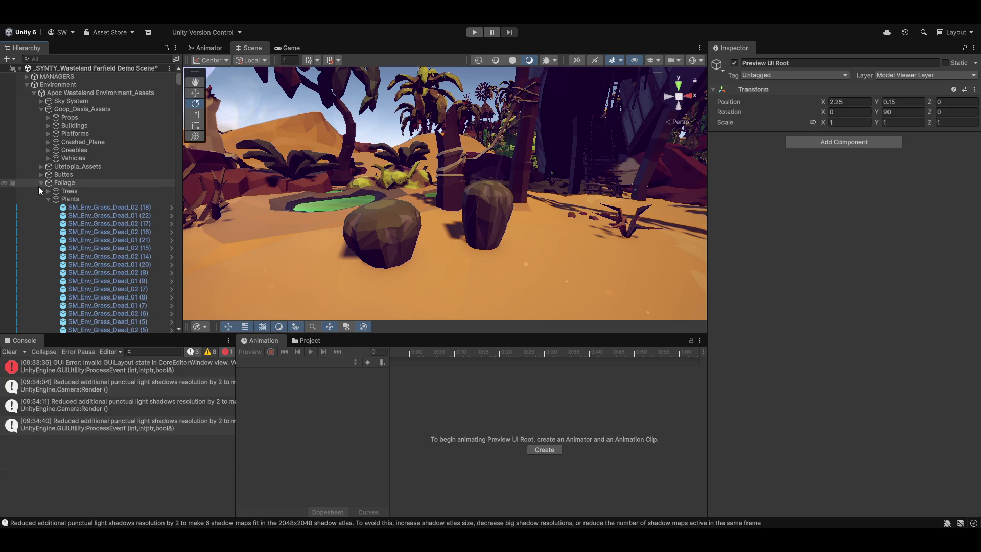
pyautogui.click(40, 190)
# - Check Sky System, collapse Environment, and select Group Related PREFABS to see its Command Group Controller
pyautogui.click(65, 102)
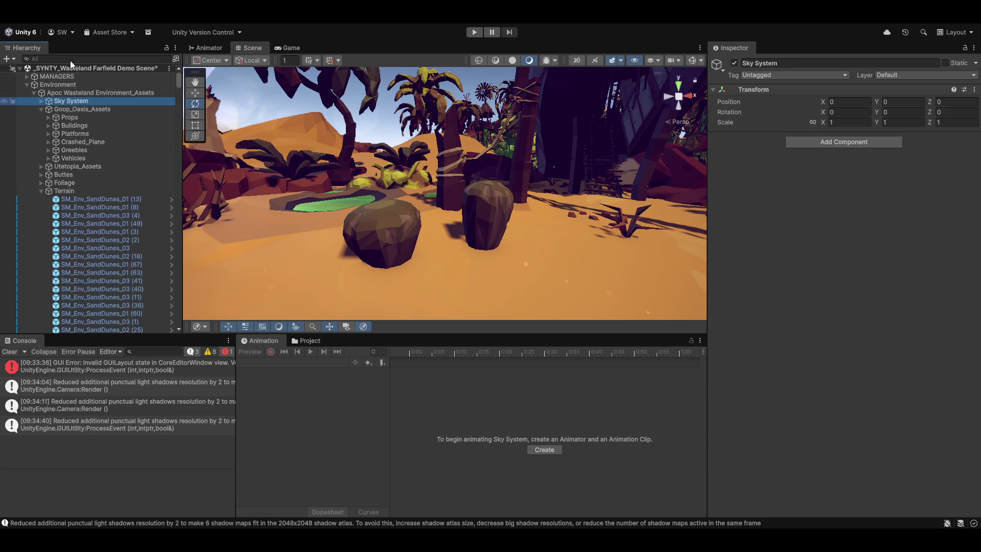
pyautogui.click(27, 86)
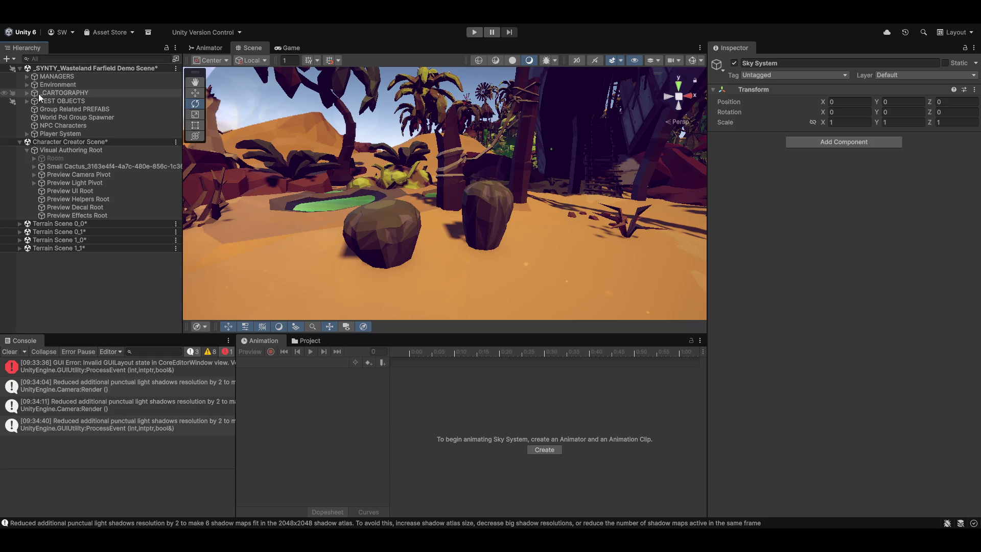
pyautogui.click(73, 109)
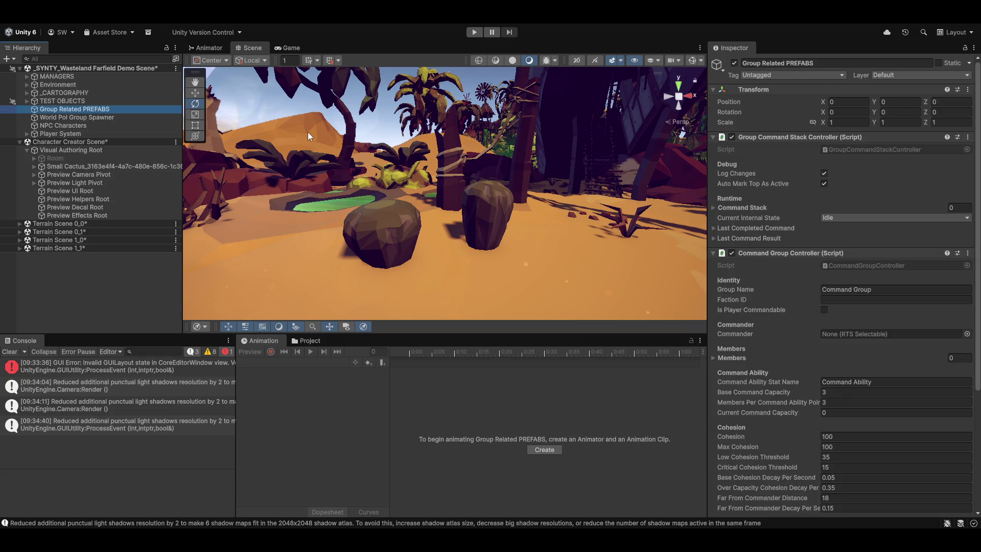
# - Select Sim TEST under TEST OBJECTS and frame it in a top-down Scene view
pyautogui.press('Up')
pyautogui.press('Right')
pyautogui.press('Down')
pyautogui.press('Down')
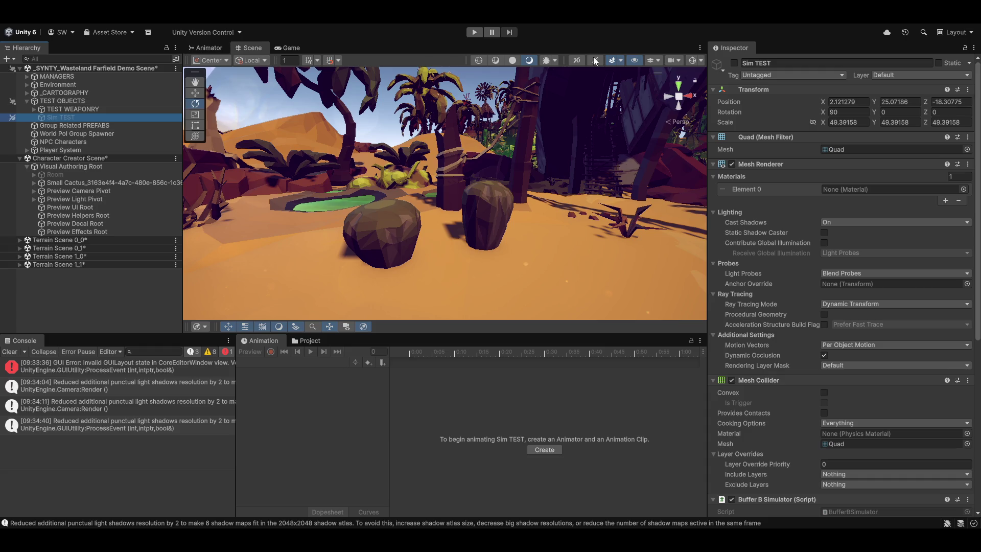
pyautogui.press('f')
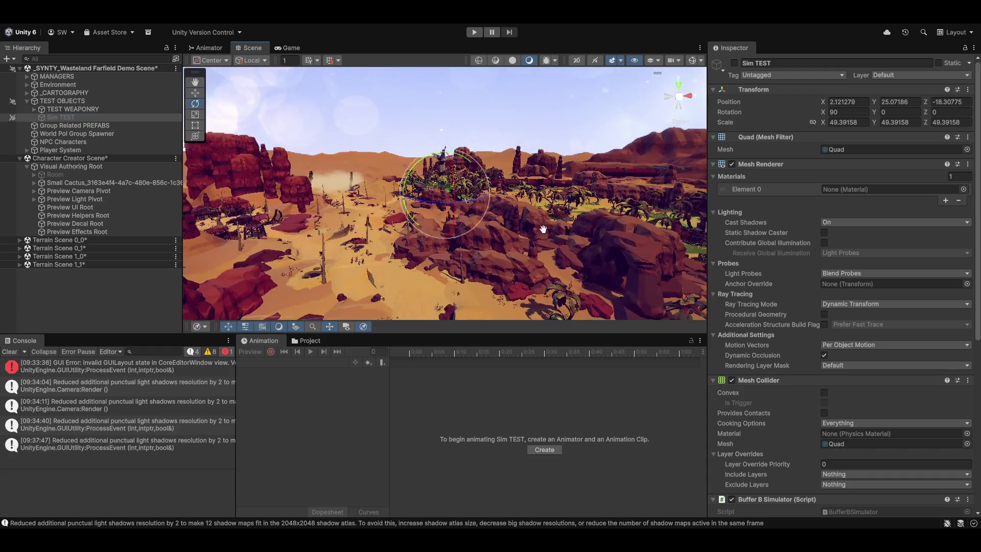
pyautogui.click(677, 88)
pyautogui.scroll(3, 529, 200)
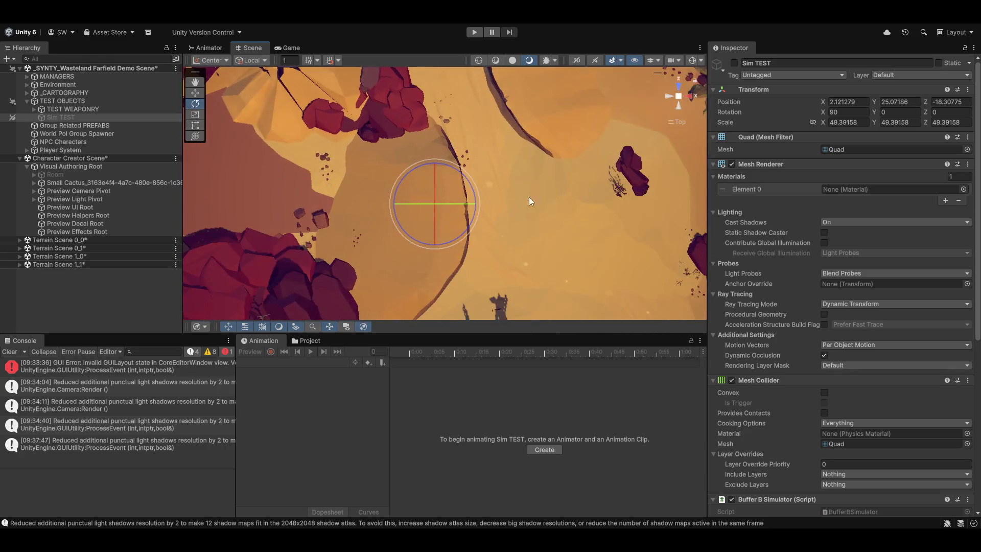
# - Switch on the Sim TEST object
pyautogui.click(733, 63)
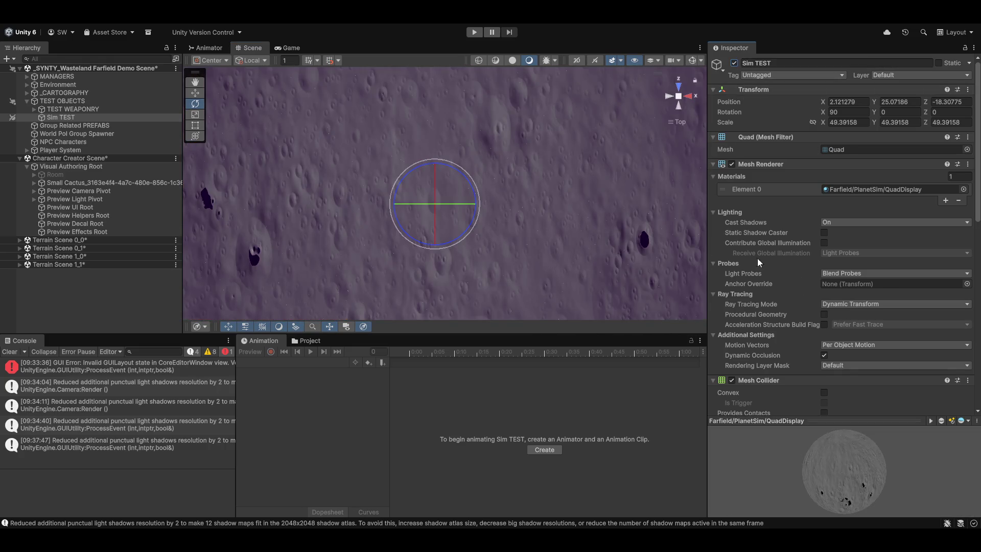
pyautogui.scroll(-5, 476, 199)
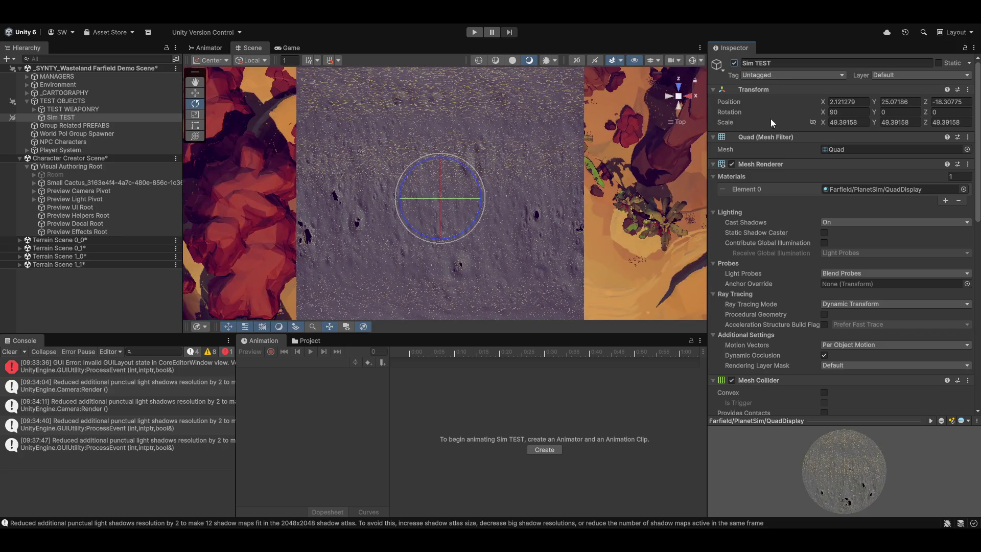
pyautogui.scroll(-9, 843, 374)
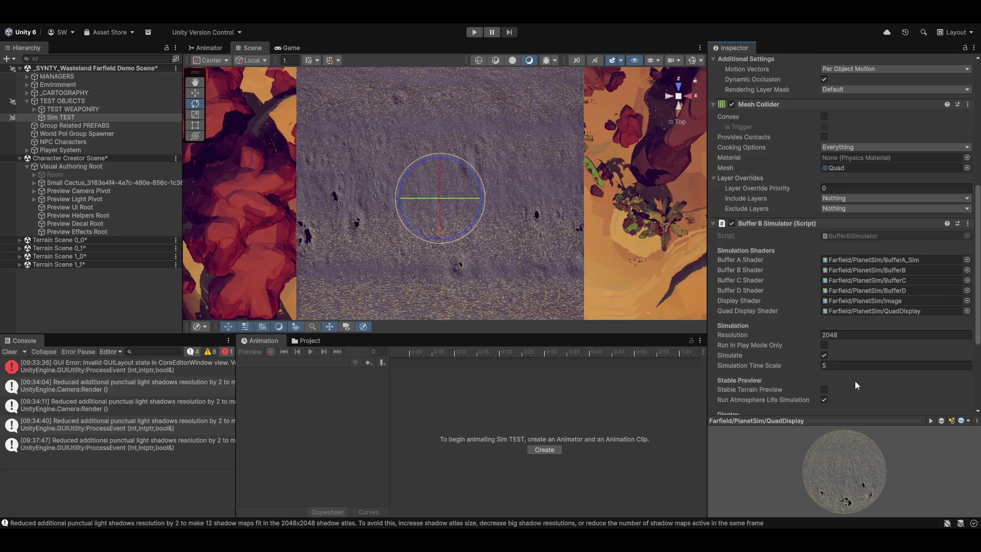
# - Set Simulation Time Scale to 0, then back to 1
pyautogui.click(849, 367)
pyautogui.write('0')
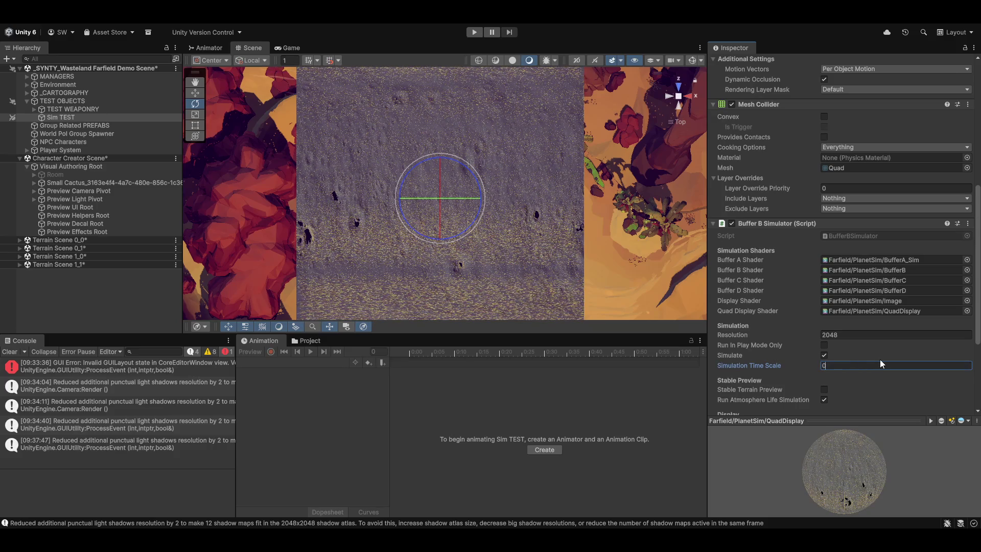
pyautogui.press('Return')
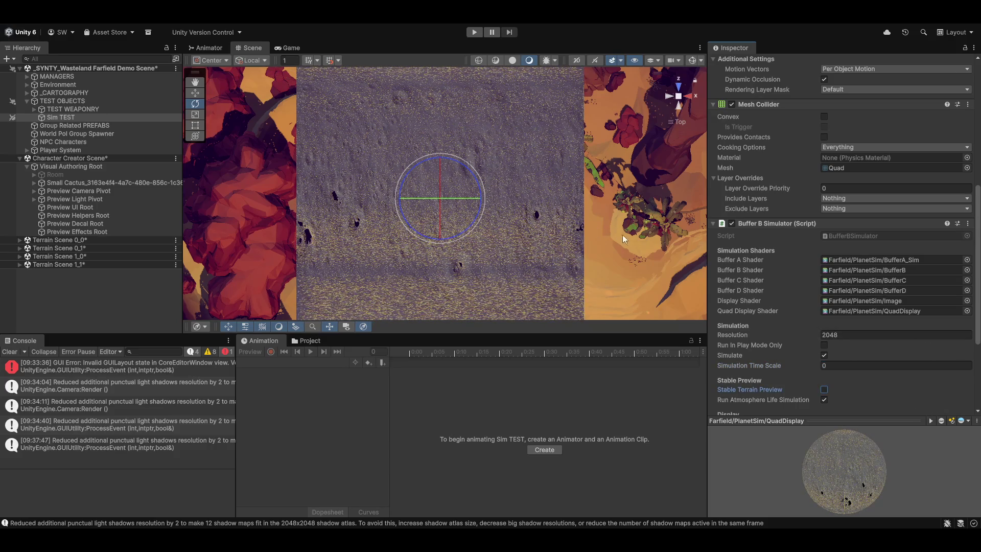
pyautogui.moveTo(643, 254); pyautogui.dragTo(621, 220)
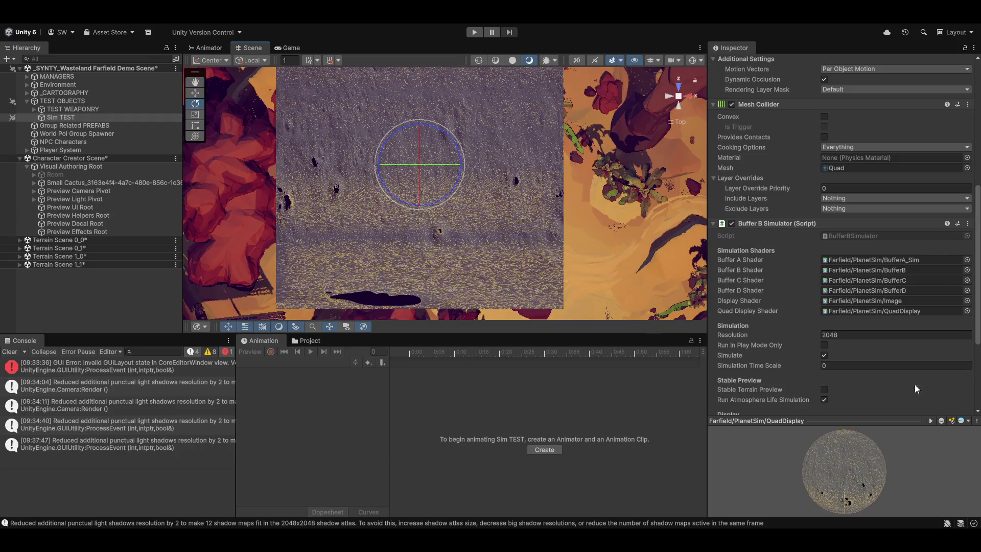
pyautogui.click(856, 365)
pyautogui.write('1')
pyautogui.press('Return')
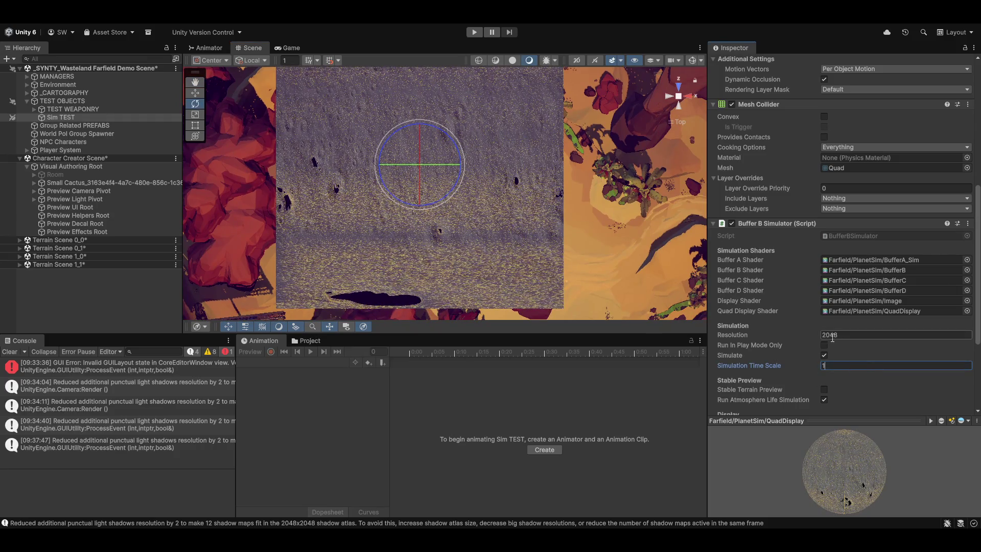
# - Enter 0 as the Show Mode
pyautogui.scroll(-3, 783, 369)
pyautogui.click(832, 350)
pyautogui.write('0')
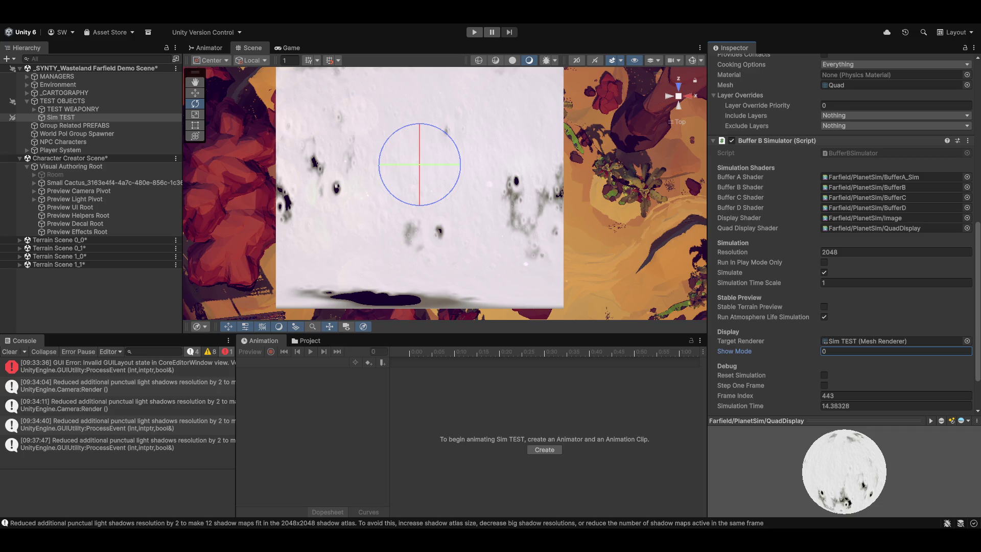
# - Zoom and pan over the white Sim TEST quad, switching to the Rotate tool (E)
pyautogui.scroll(5, 409, 217)
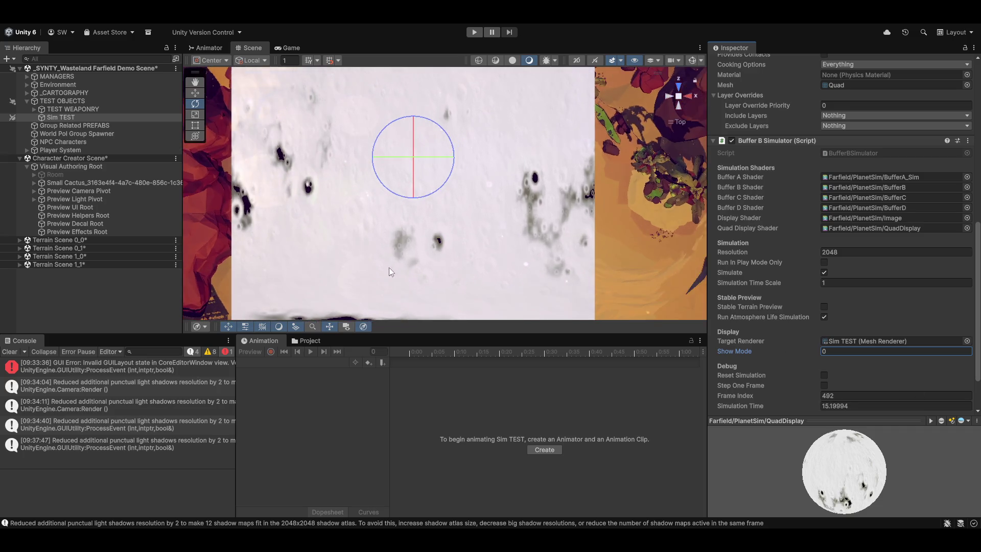
pyautogui.scroll(5, 430, 217)
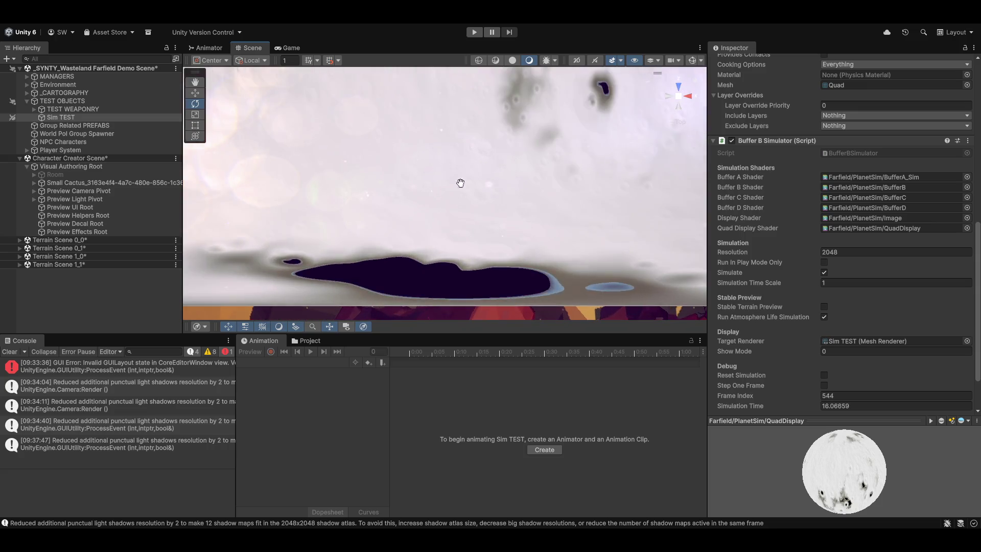
pyautogui.moveTo(578, 171); pyautogui.dragTo(556, 161)
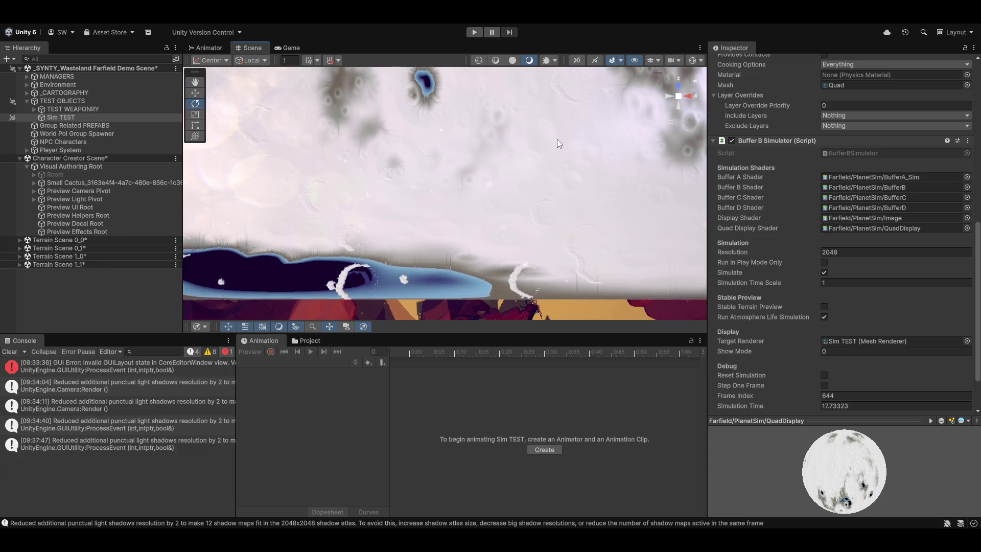
pyautogui.scroll(-3, 577, 165)
pyautogui.press('e')
pyautogui.scroll(5, 477, 276)
pyautogui.moveTo(266, 115)
pyautogui.mouseDown()
pyautogui.moveTo(393, 99)
pyautogui.moveTo(492, 131)
pyautogui.moveTo(491, 213)
pyautogui.mouseUp()
# - Zoom in on the forming lakes and ridges, recentre on Sim TEST, and edit Show Mode
pyautogui.scroll(3, 491, 209)
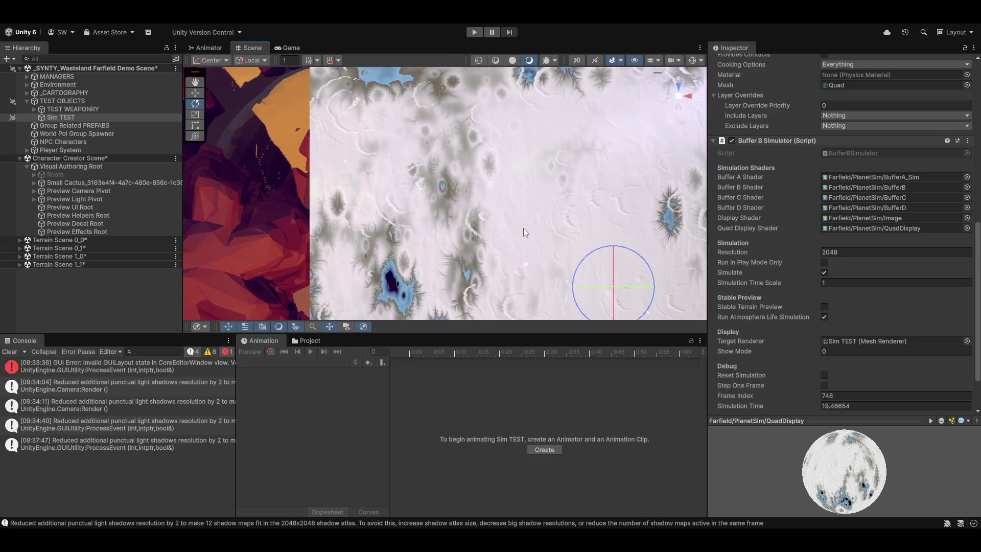
pyautogui.scroll(5, 393, 218)
pyautogui.scroll(5, 416, 202)
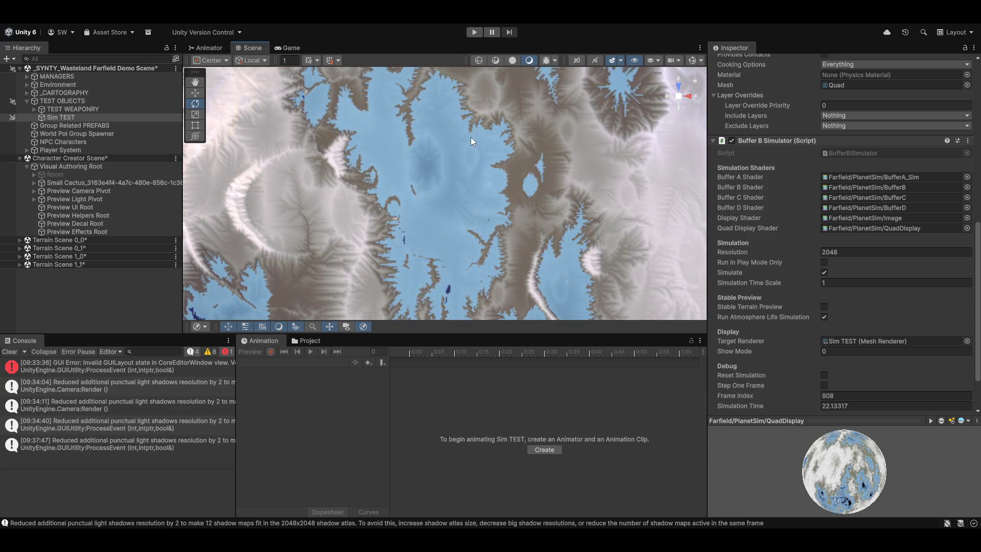
pyautogui.scroll(-3, 553, 205)
pyautogui.scroll(-2, 542, 232)
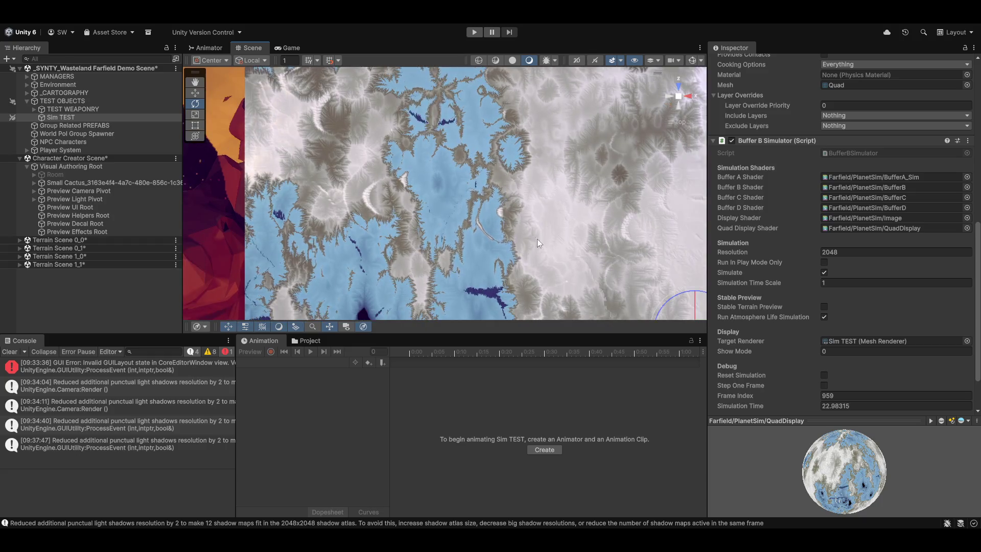
pyautogui.scroll(3, 342, 243)
pyautogui.scroll(-2, 578, 213)
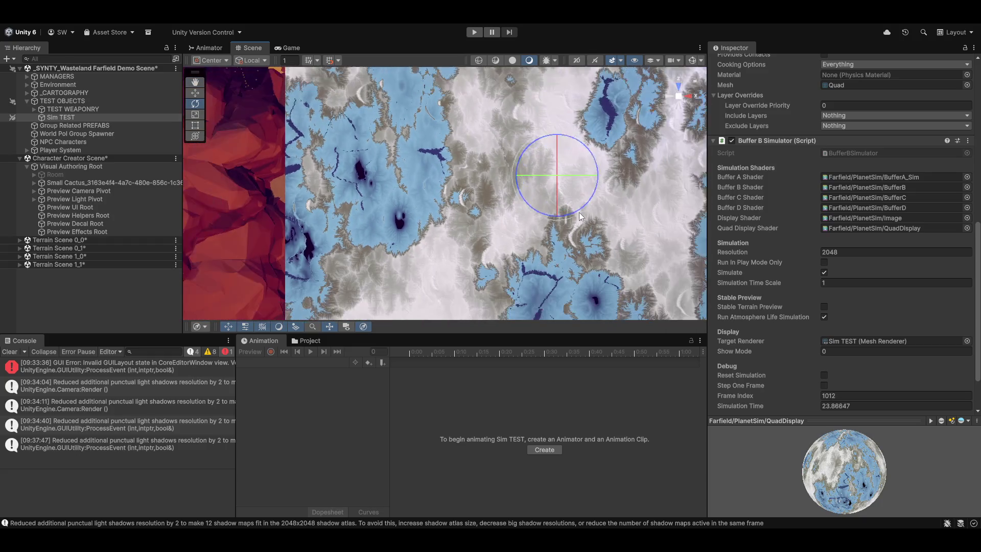
pyautogui.scroll(2, 541, 255)
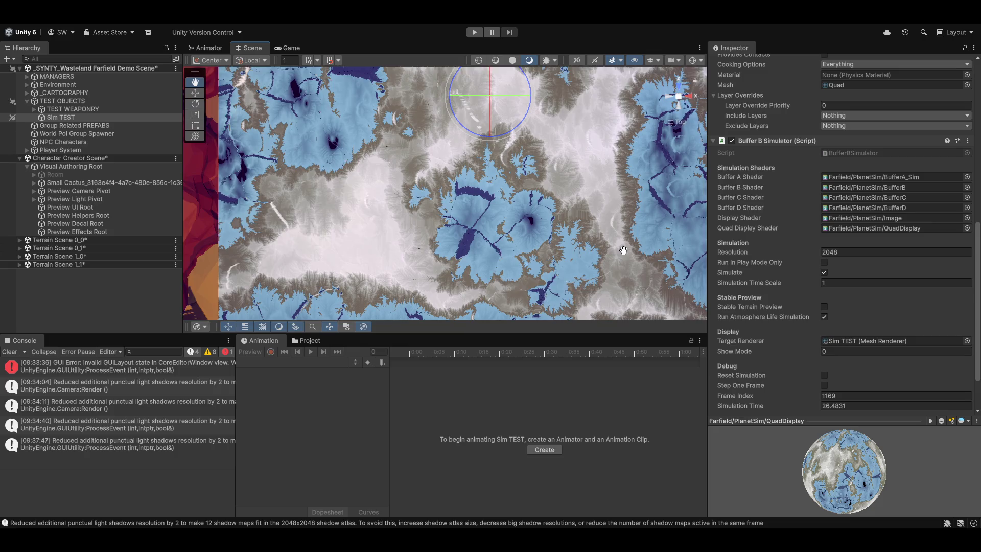
pyautogui.moveTo(637, 256); pyautogui.dragTo(547, 170)
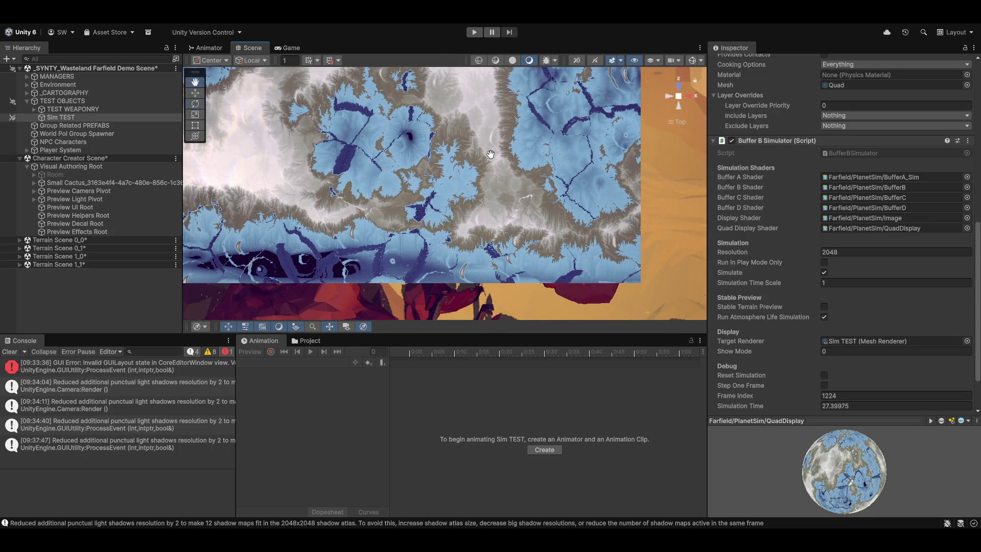
pyautogui.scroll(5, 490, 138)
pyautogui.moveTo(532, 125); pyautogui.dragTo(563, 265)
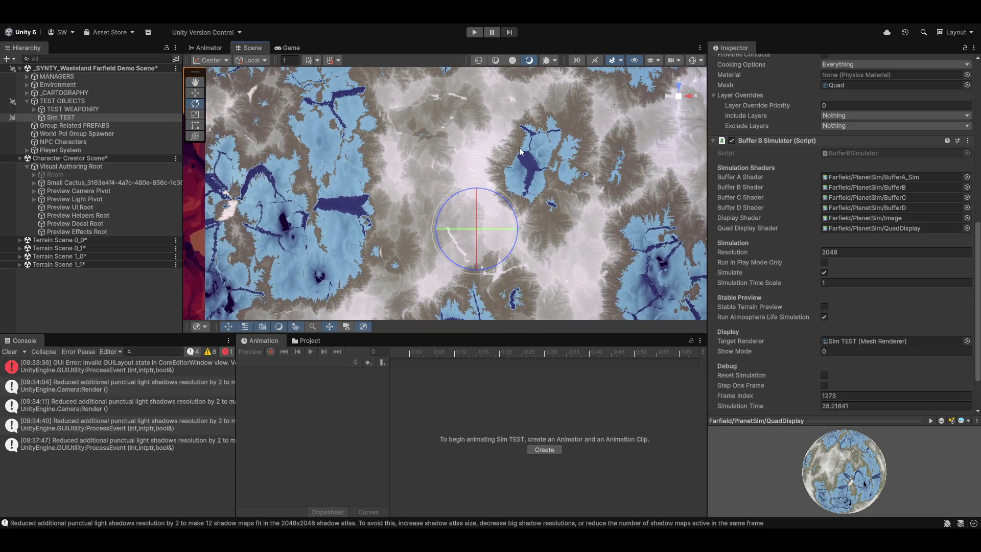
pyautogui.scroll(6, 476, 173)
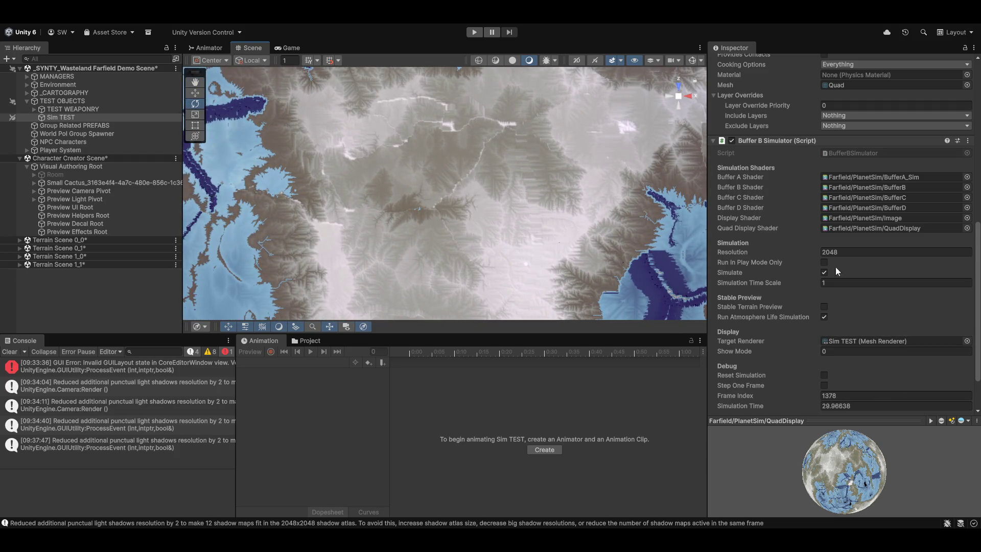
pyautogui.click(832, 350)
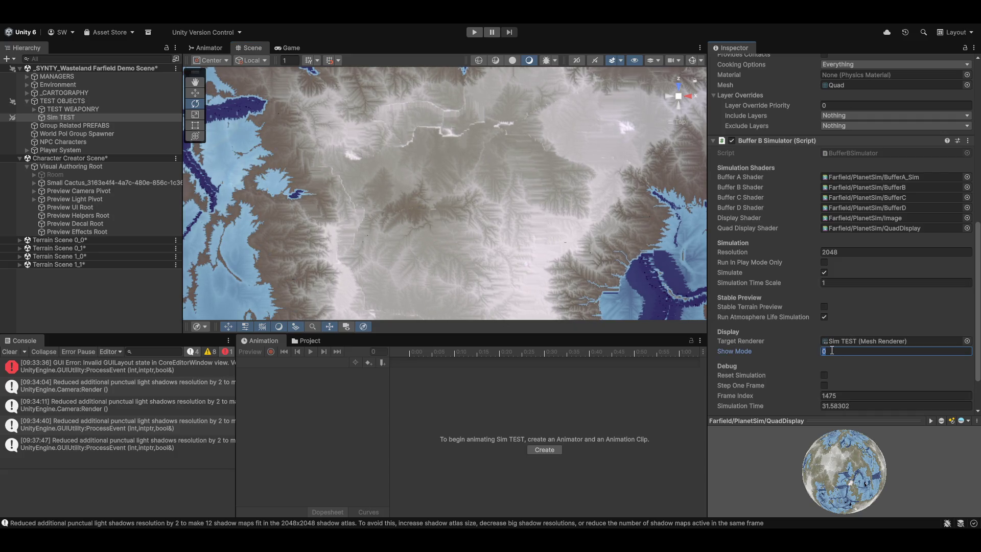
# - Set Show Mode to 4 and zoom in and out over the flow simulation
pyautogui.write('4')
pyautogui.click(538, 139)
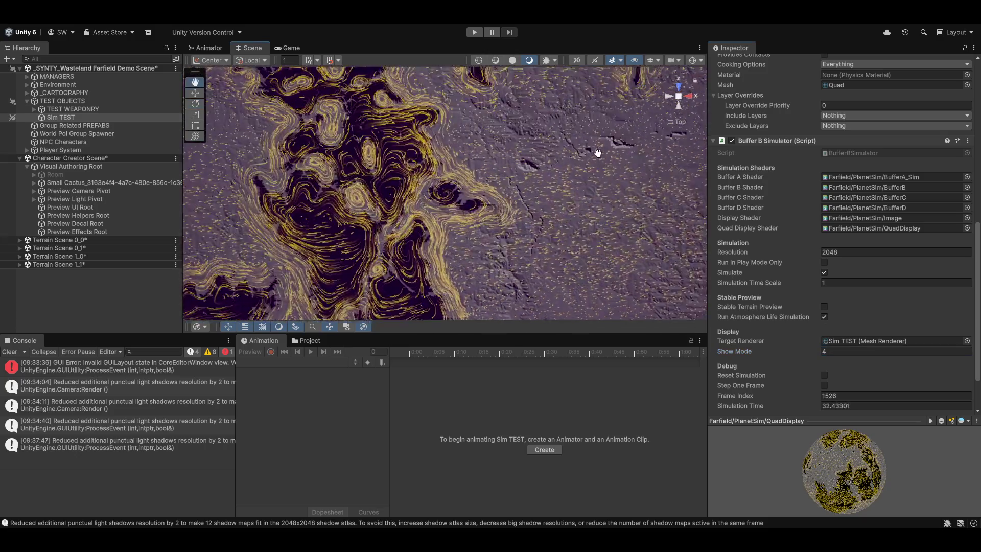
pyautogui.scroll(-5, 521, 204)
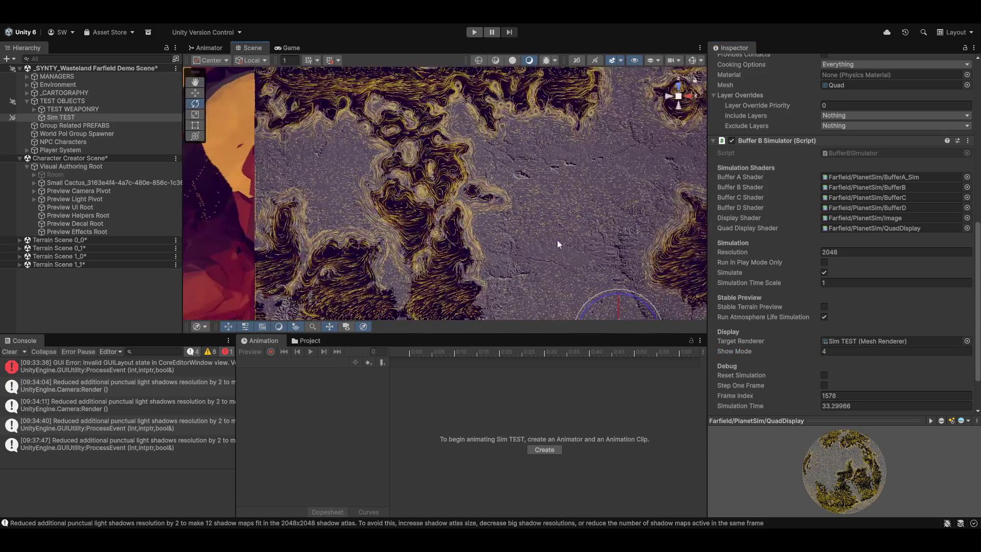
pyautogui.scroll(6, 547, 178)
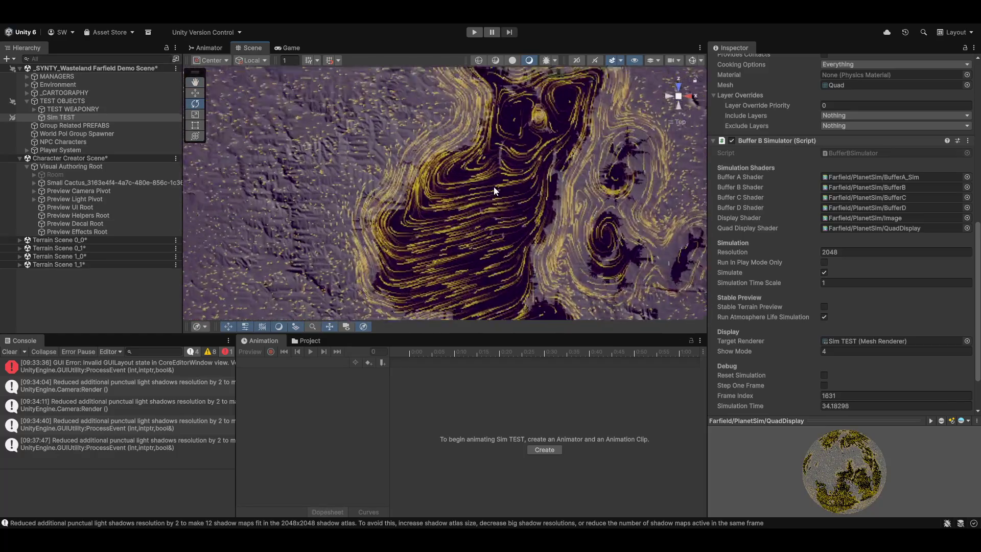
pyautogui.scroll(-4, 569, 223)
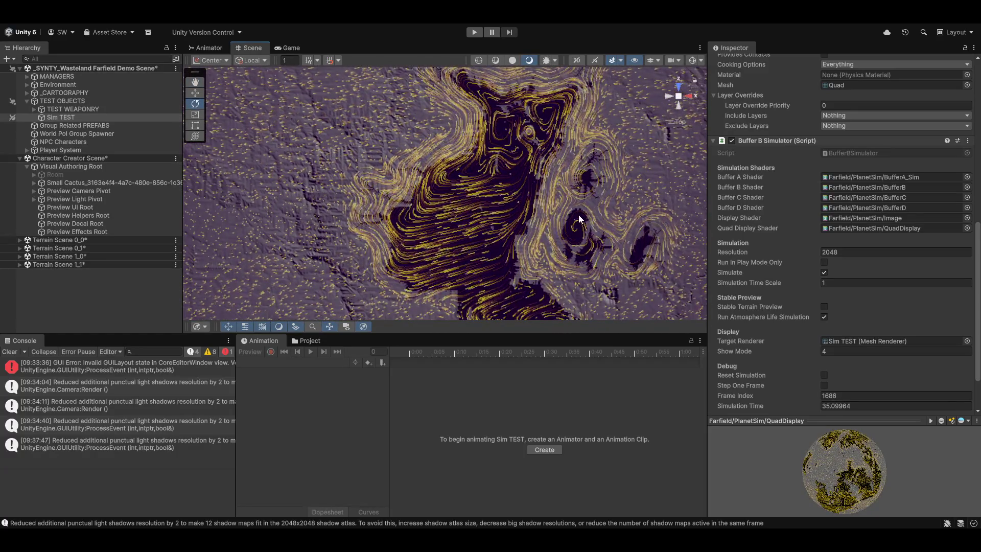
pyautogui.scroll(-5, 571, 231)
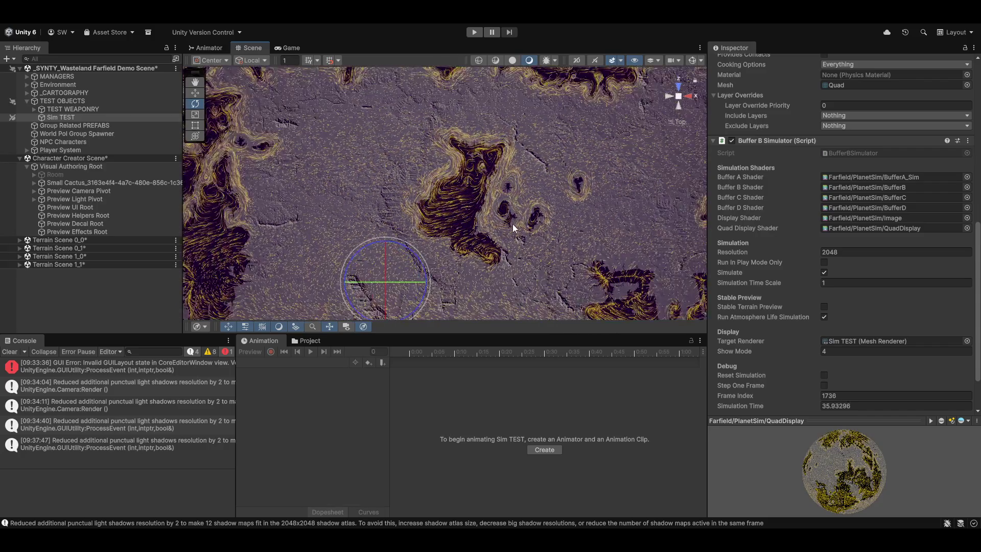
pyautogui.scroll(-3, 513, 225)
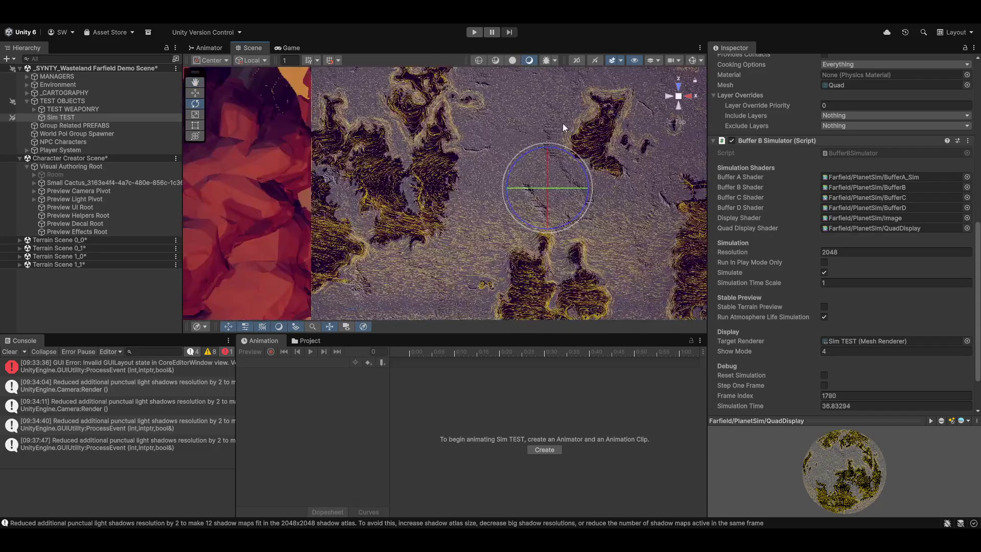
pyautogui.scroll(-8, 565, 197)
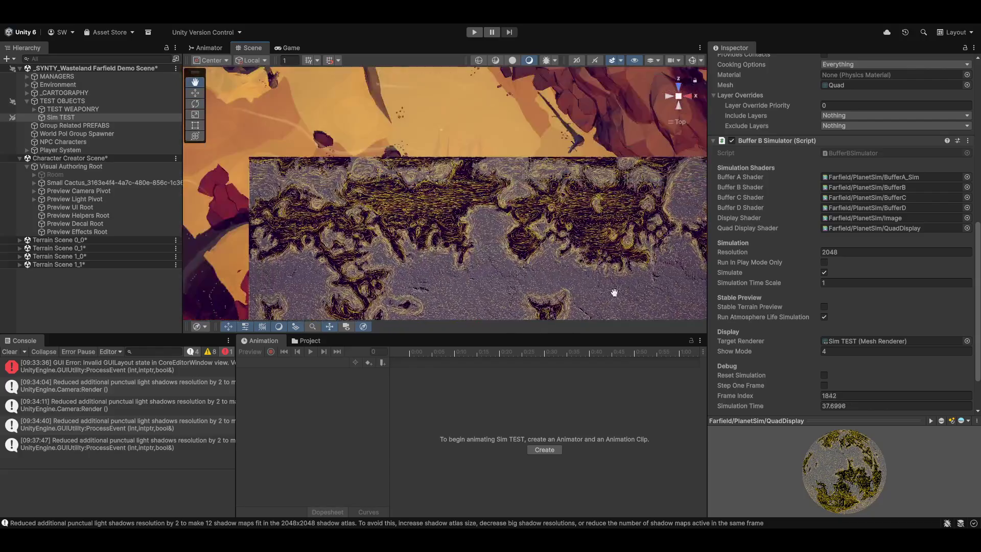
pyautogui.scroll(5, 439, 215)
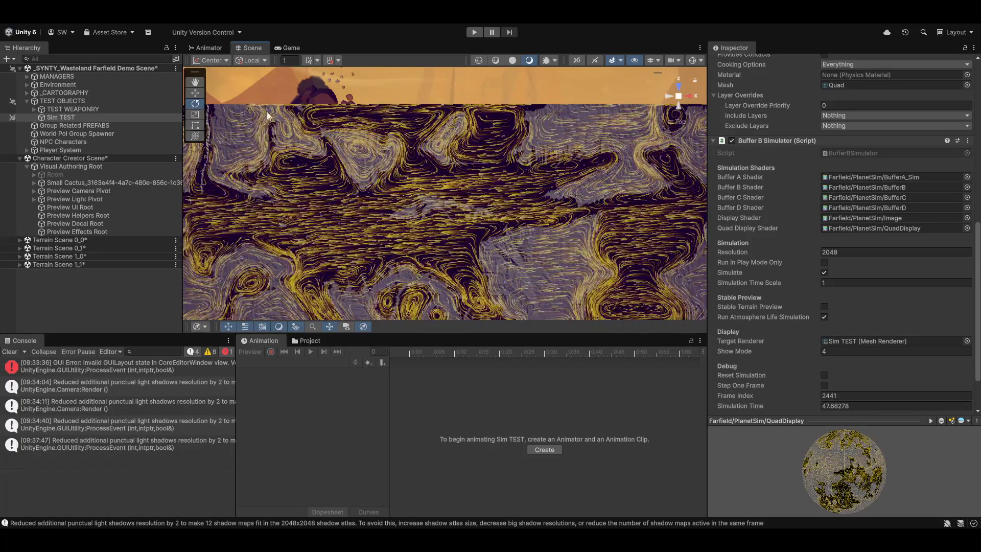
# - Look down on the simulation plane, frame Sim TEST, and pan across the terrain
pyautogui.scroll(-1, 444, 234)
pyautogui.moveTo(443, 234)
pyautogui.mouseDown()
pyautogui.moveTo(484, 193)
pyautogui.moveTo(427, 204)
pyautogui.moveTo(507, 225)
pyautogui.moveTo(468, 183)
pyautogui.mouseUp()
pyautogui.press('f')
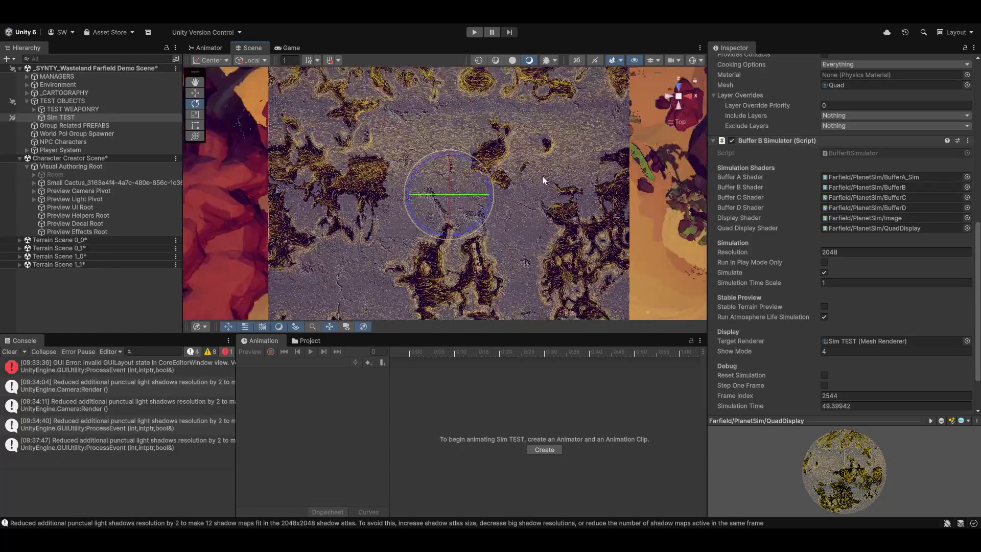
pyautogui.scroll(-2, 523, 220)
pyautogui.moveTo(523, 219)
pyautogui.mouseDown()
pyautogui.moveTo(496, 163)
pyautogui.moveTo(508, 227)
pyautogui.mouseUp()
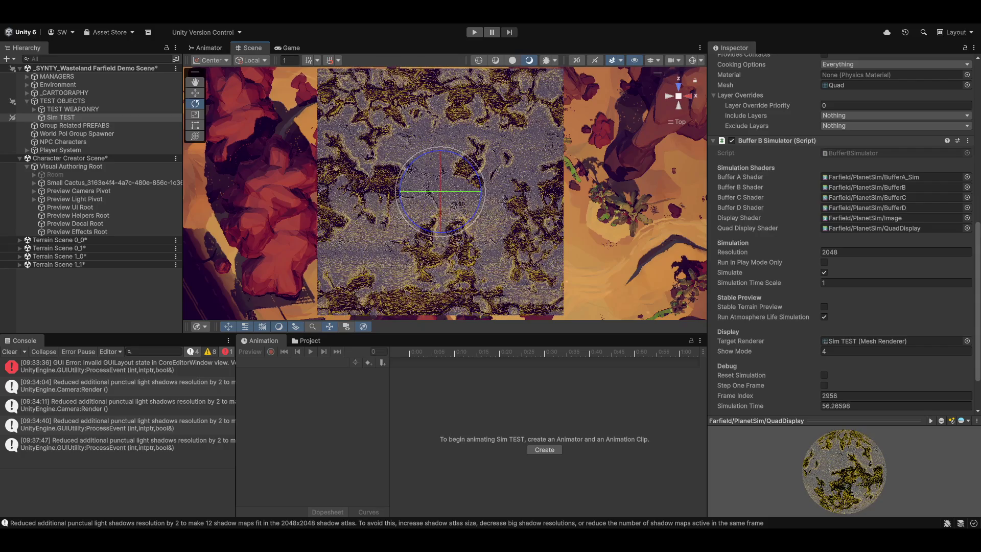
pyautogui.moveTo(535, 146)
pyautogui.mouseDown()
pyautogui.moveTo(491, 257)
pyautogui.moveTo(439, 274)
pyautogui.mouseUp()
pyautogui.scroll(3, 438, 274)
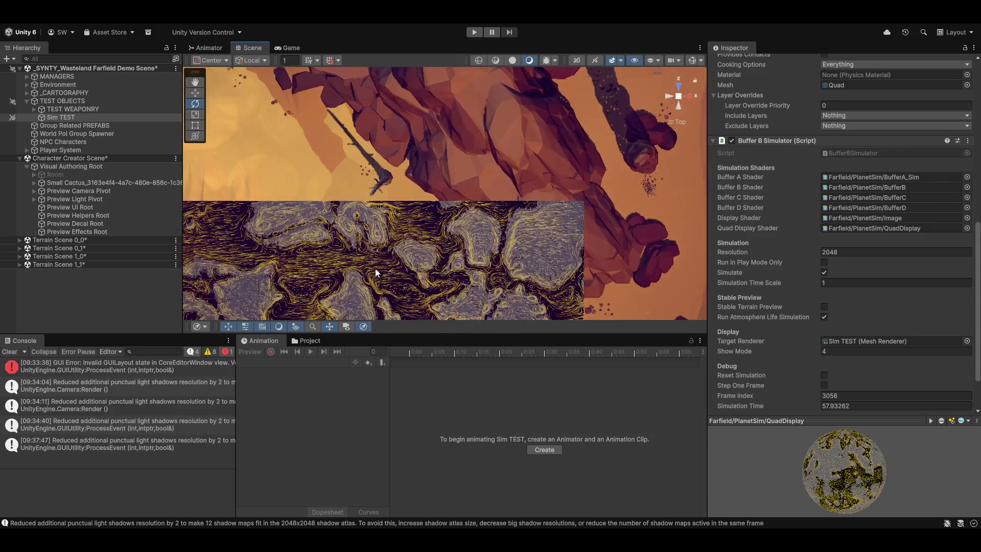
pyautogui.moveTo(375, 268); pyautogui.dragTo(557, 164)
pyautogui.moveTo(449, 203)
pyautogui.mouseDown()
pyautogui.moveTo(453, 186)
pyautogui.moveTo(471, 190)
pyautogui.mouseUp()
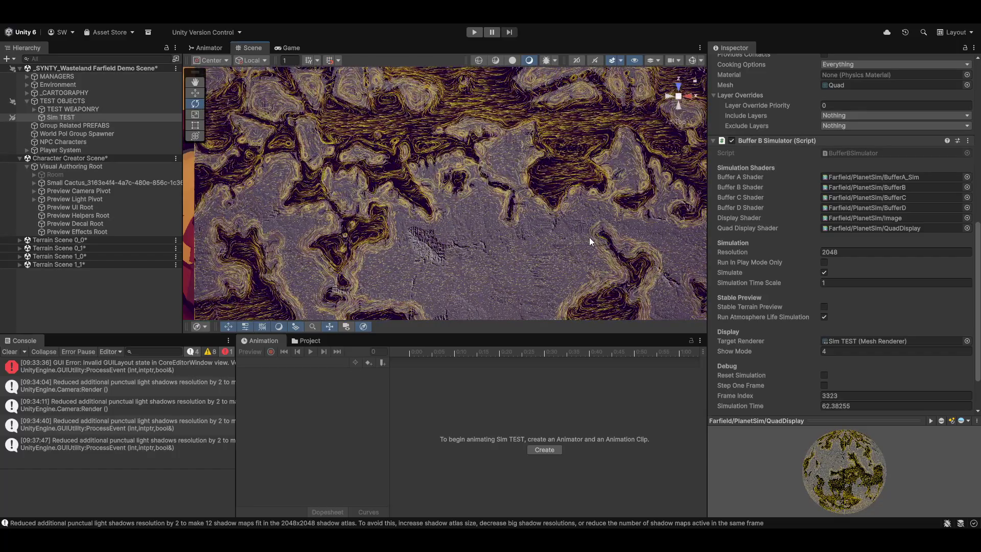
# - Tilt to a perspective angle on the quad, then re-centre the view on Sim TEST
pyautogui.scroll(-5, 593, 199)
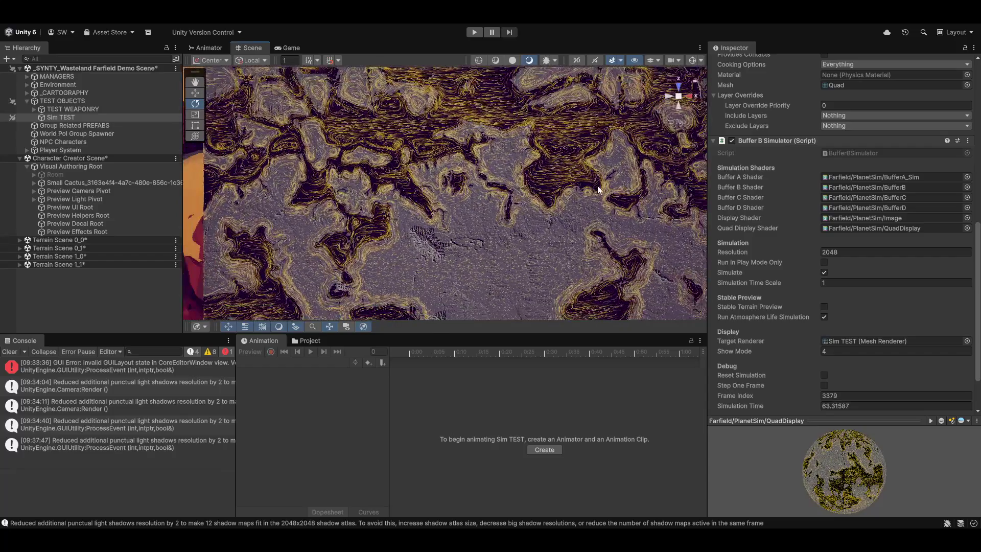
pyautogui.scroll(-2, 590, 203)
pyautogui.moveTo(514, 137)
pyautogui.mouseDown()
pyautogui.moveTo(499, 145)
pyautogui.moveTo(477, 259)
pyautogui.moveTo(444, 236)
pyautogui.moveTo(595, 186)
pyautogui.mouseUp()
pyautogui.scroll(5, 595, 187)
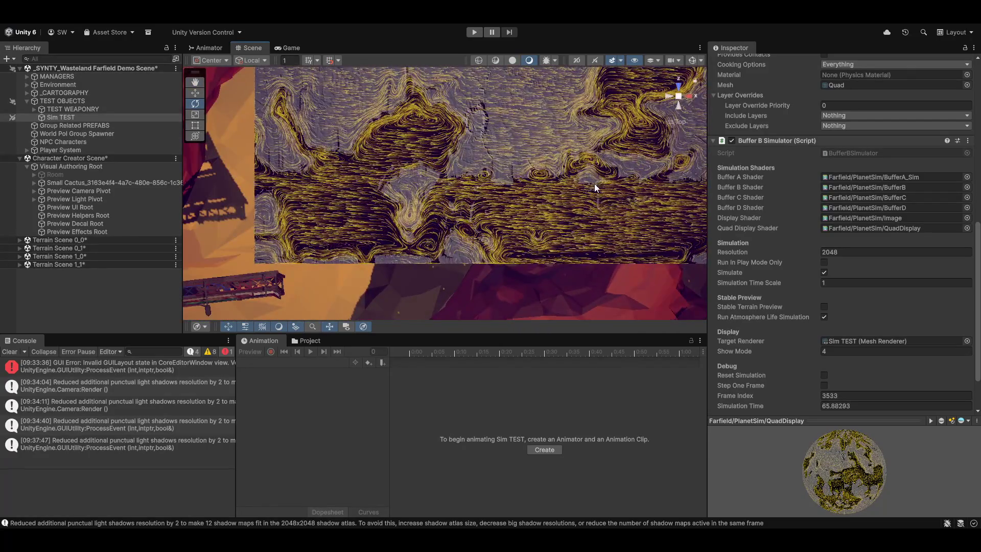
pyautogui.moveTo(622, 155)
pyautogui.mouseDown()
pyautogui.moveTo(546, 112)
pyautogui.moveTo(449, 95)
pyautogui.moveTo(395, 148)
pyautogui.moveTo(561, 197)
pyautogui.moveTo(404, 154)
pyautogui.moveTo(470, 168)
pyautogui.moveTo(456, 205)
pyautogui.moveTo(427, 182)
pyautogui.mouseUp()
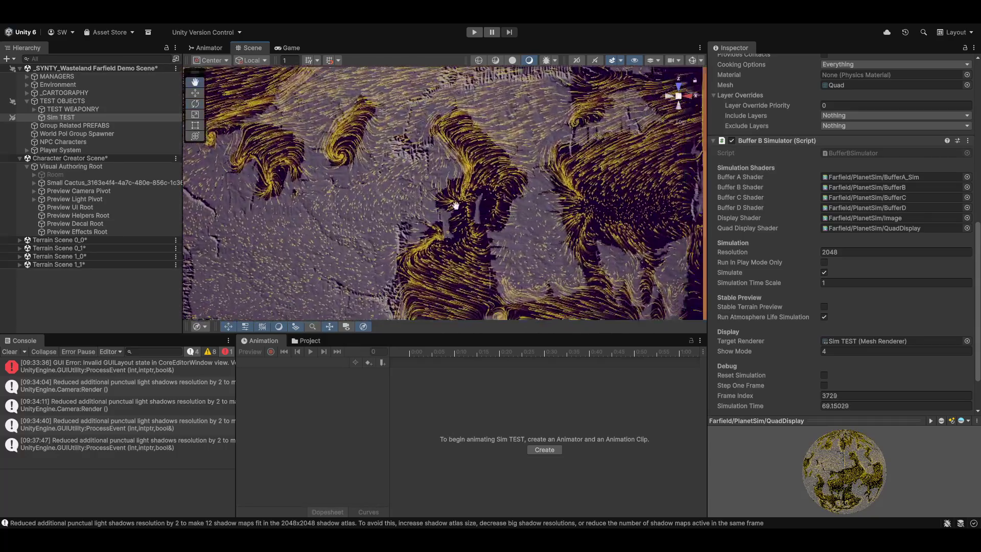
pyautogui.scroll(3, 455, 205)
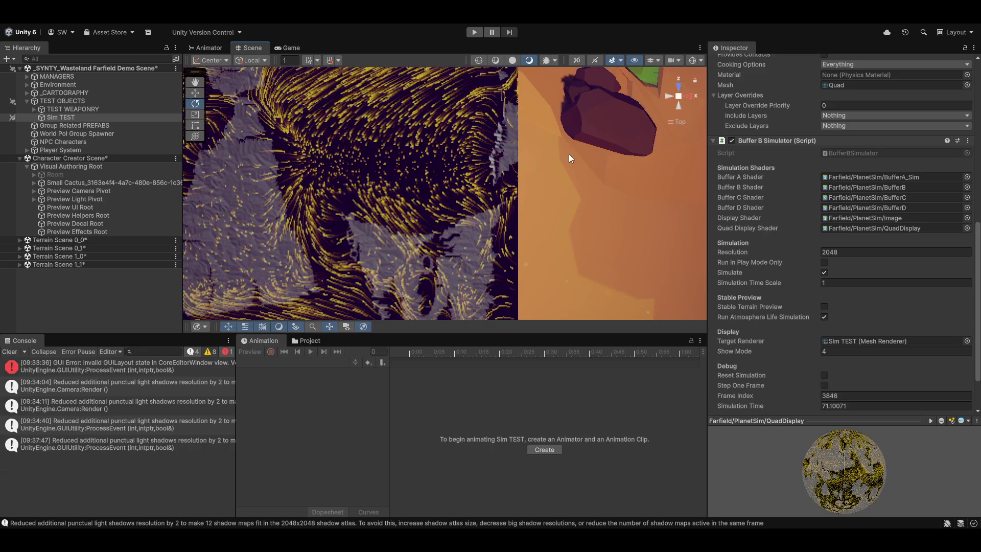
pyautogui.scroll(-3, 327, 227)
pyautogui.scroll(-5, 327, 226)
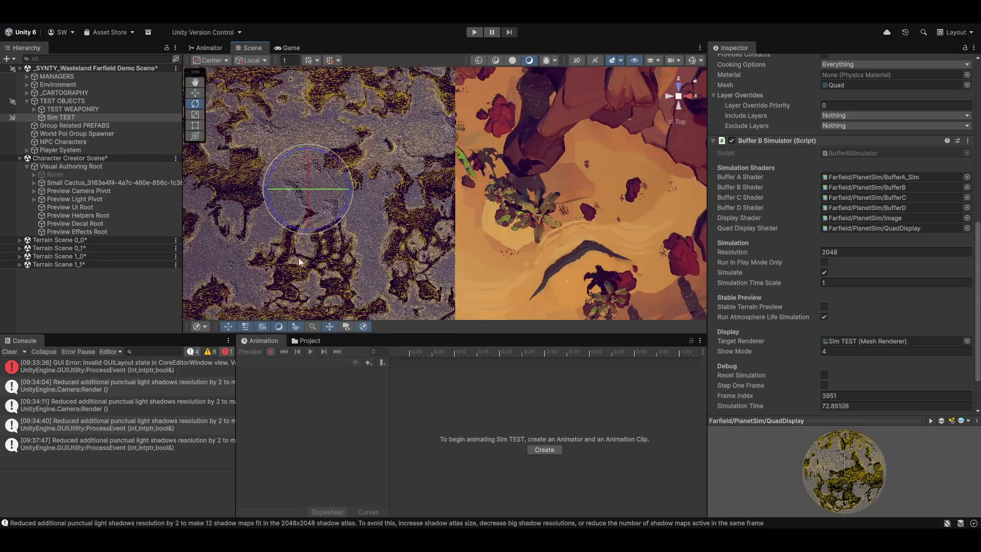
pyautogui.press('f')
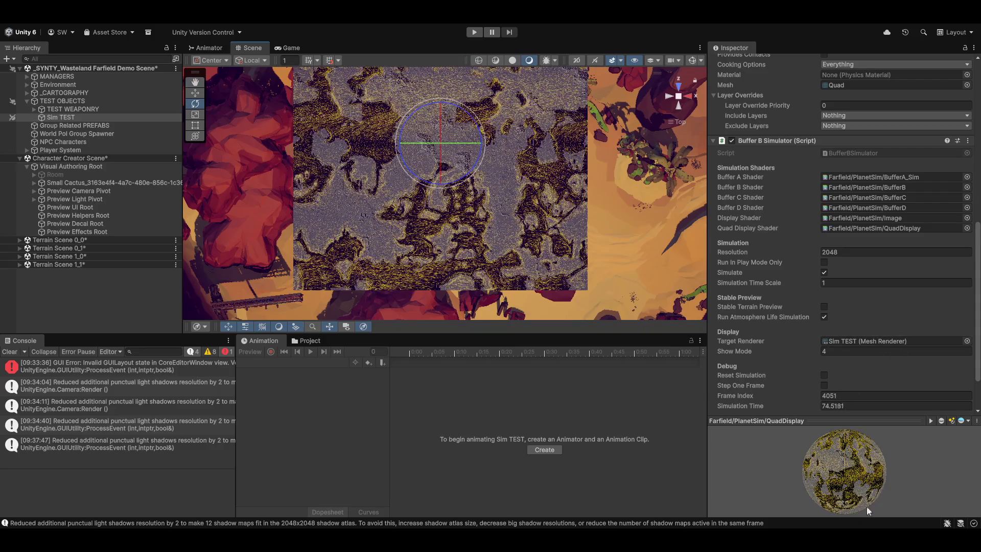
# - Maximize the QuadDisplay material preview and orbit the sphere to view the simulation
pyautogui.click(887, 420)
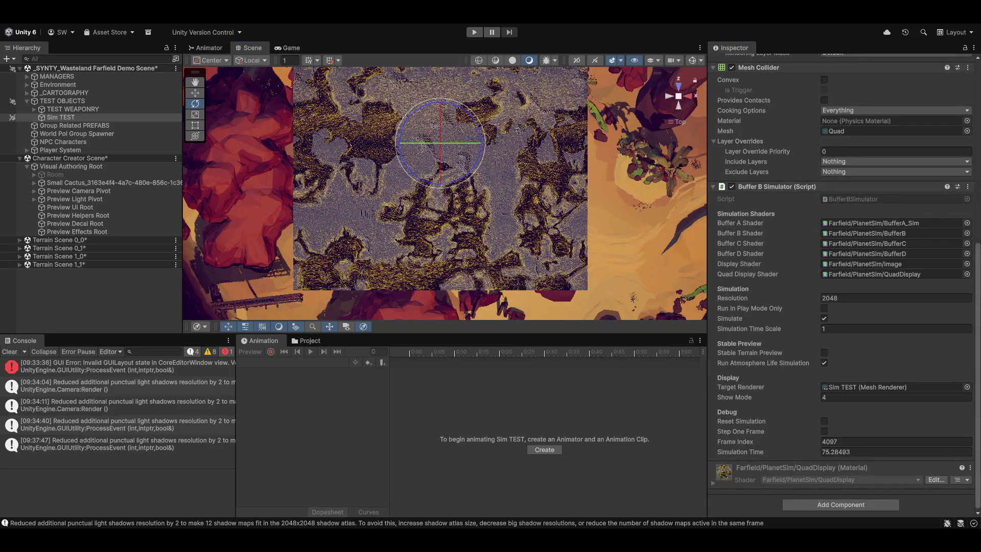
pyautogui.hotkey('shift', 'space')
pyautogui.moveTo(604, 410)
pyautogui.mouseDown()
pyautogui.moveTo(511, 289)
pyautogui.moveTo(430, 268)
pyautogui.moveTo(638, 236)
pyautogui.moveTo(557, 258)
pyautogui.moveTo(563, 275)
pyautogui.mouseUp()
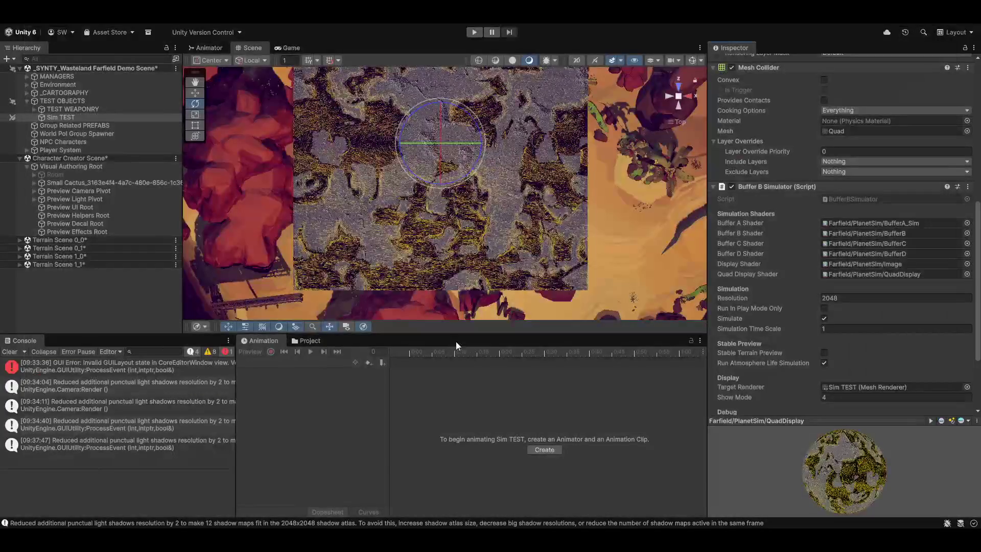
pyautogui.moveTo(403, 255); pyautogui.dragTo(388, 279)
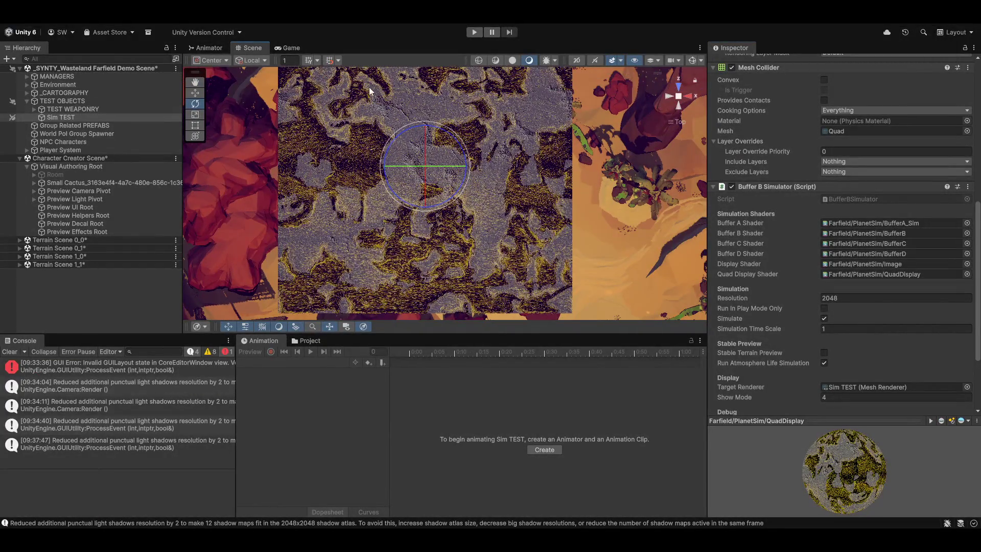
pyautogui.scroll(3, 804, 286)
pyautogui.scroll(10, 804, 286)
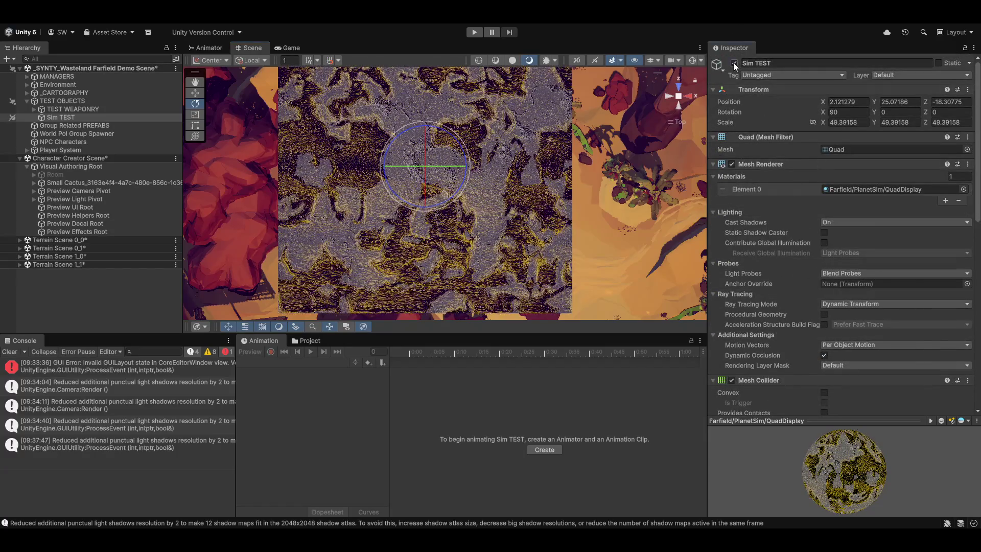
# - Deactivate Sim TEST so the quad disappears, and launch the Magnum Opus Editor
pyautogui.click(733, 63)
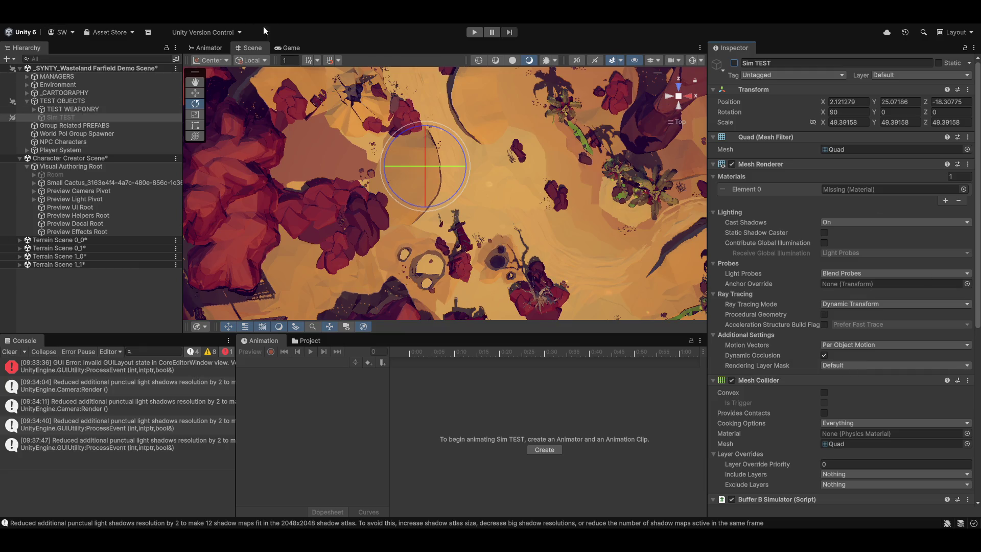
pyautogui.click(335, 24)
pyautogui.click(329, 40)
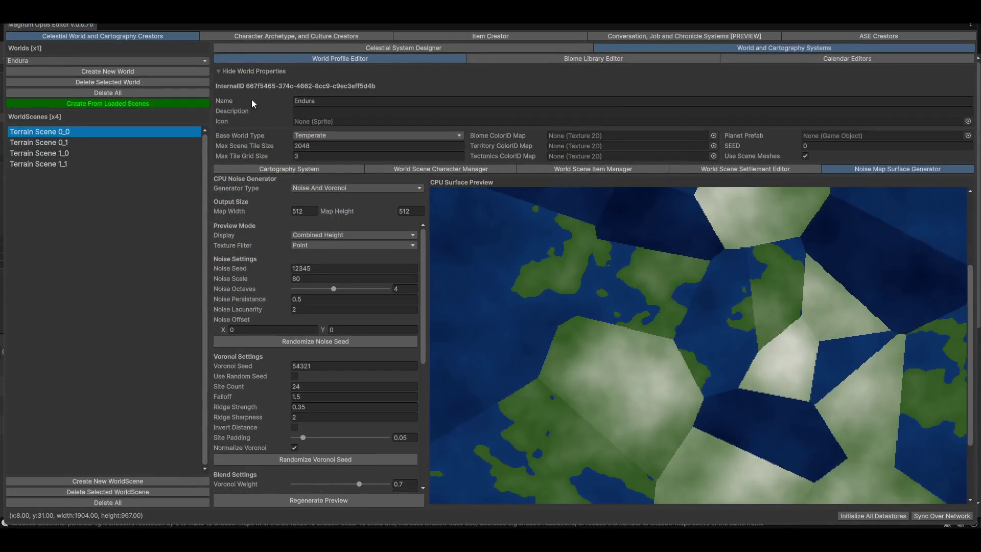
# - Switch to the Celestial System Designer showing Far System 1
pyautogui.click(312, 49)
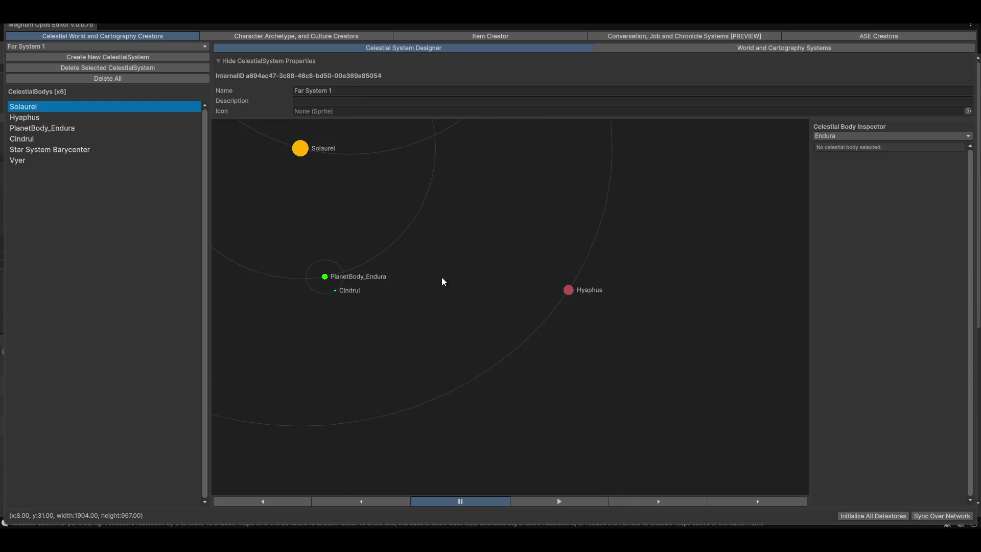
pyautogui.scroll(5, 536, 352)
pyautogui.scroll(-5, 572, 350)
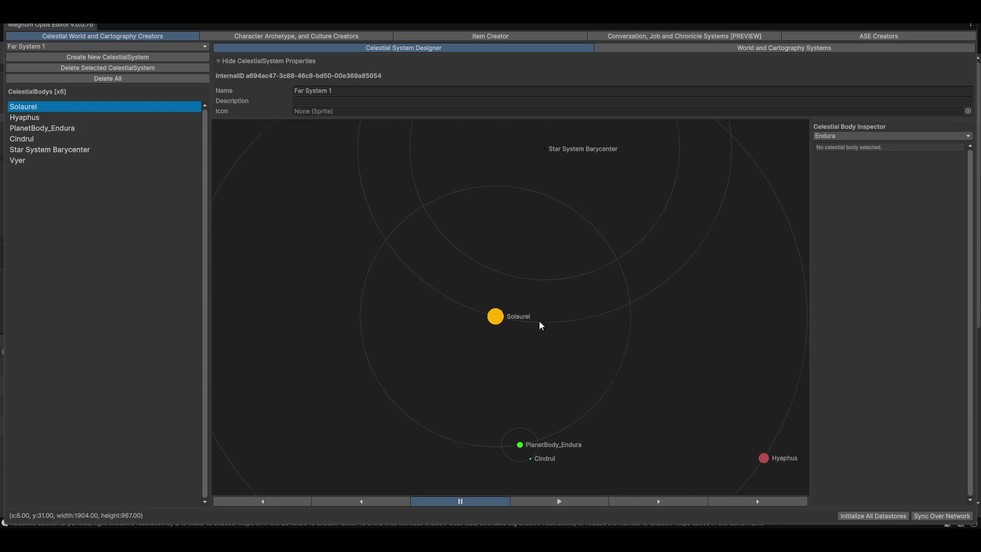
# - Select star Solaurel, browse its expanded stats, and centre on Star System Barycenter
pyautogui.click(492, 309)
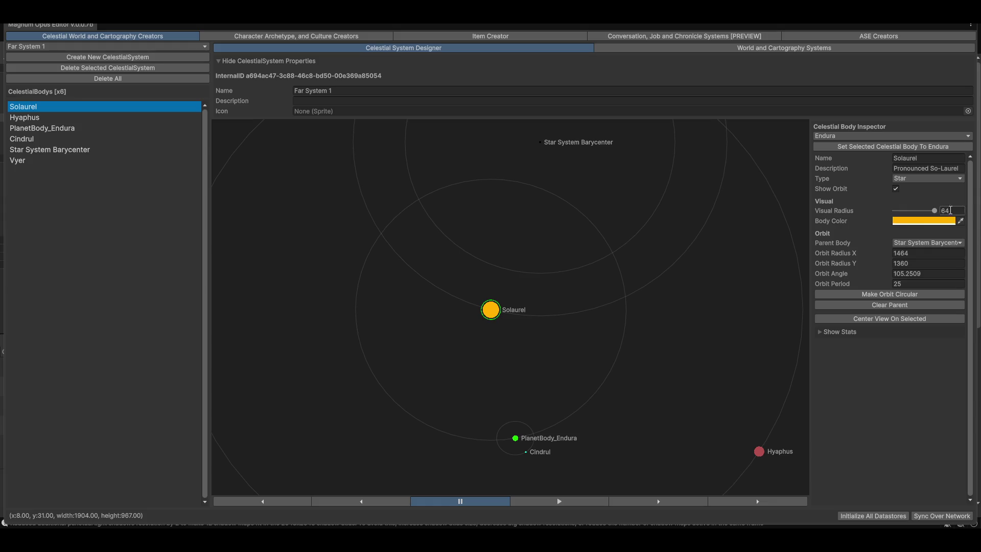
pyautogui.click(825, 330)
pyautogui.scroll(-3, 908, 343)
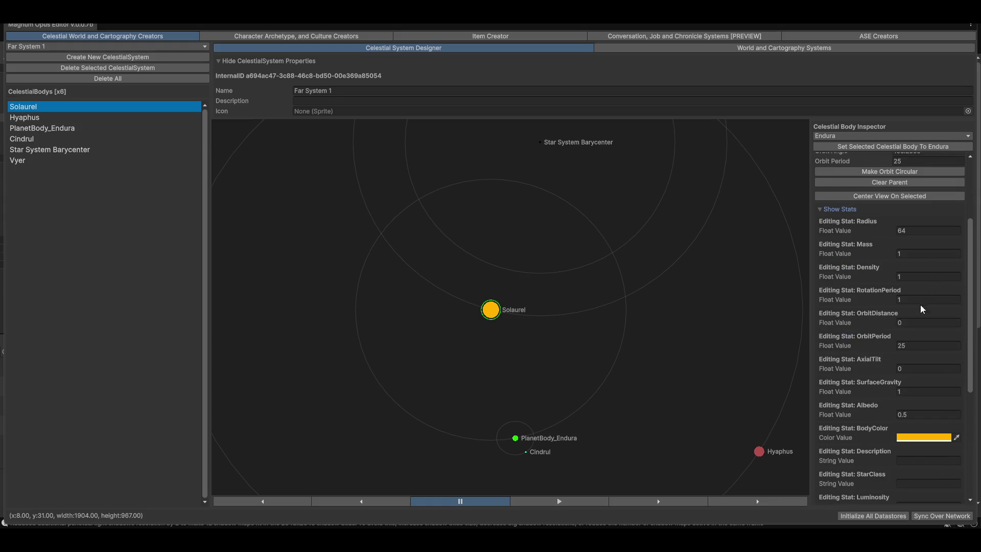
pyautogui.scroll(-2, 879, 327)
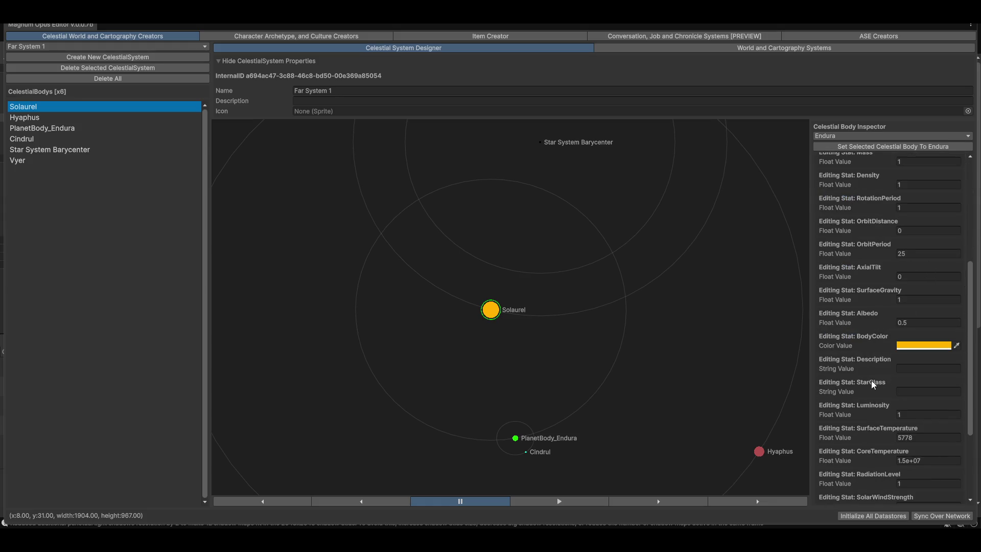
pyautogui.scroll(2, 869, 351)
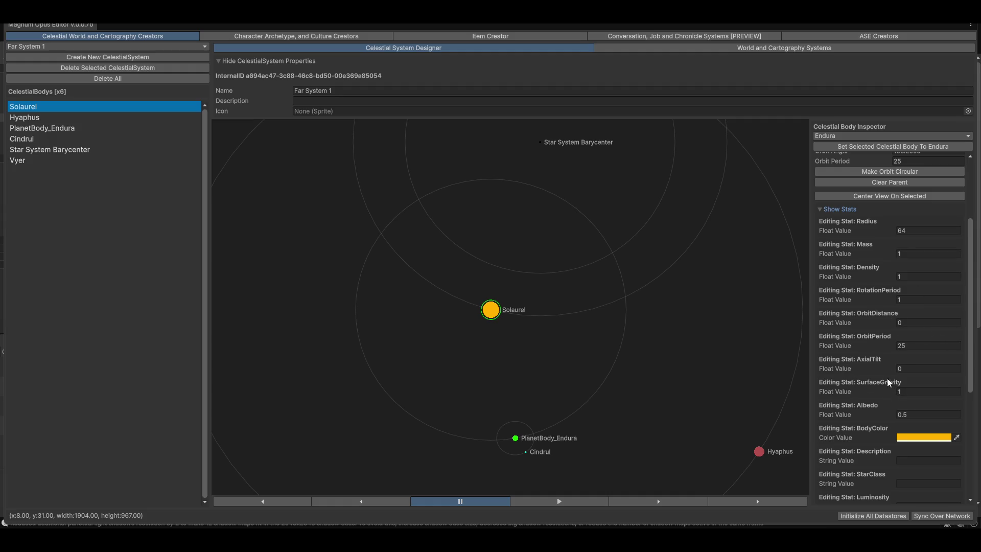
pyautogui.scroll(-2, 875, 381)
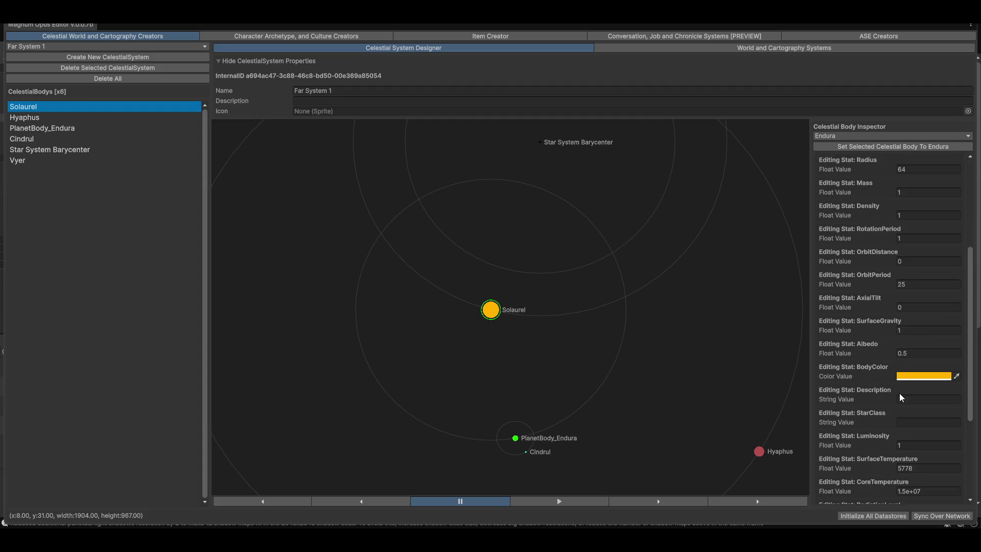
pyautogui.scroll(-2, 900, 393)
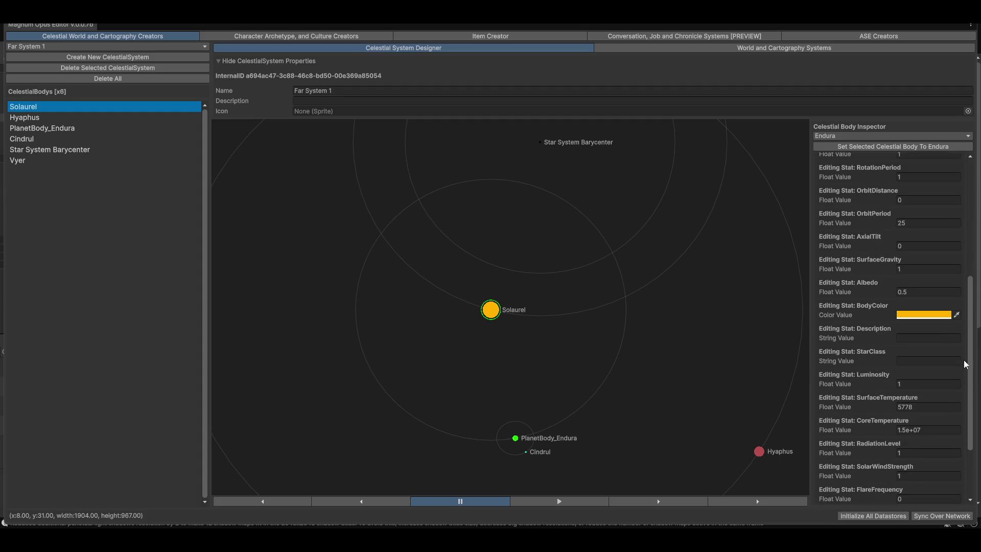
pyautogui.scroll(-1, 899, 378)
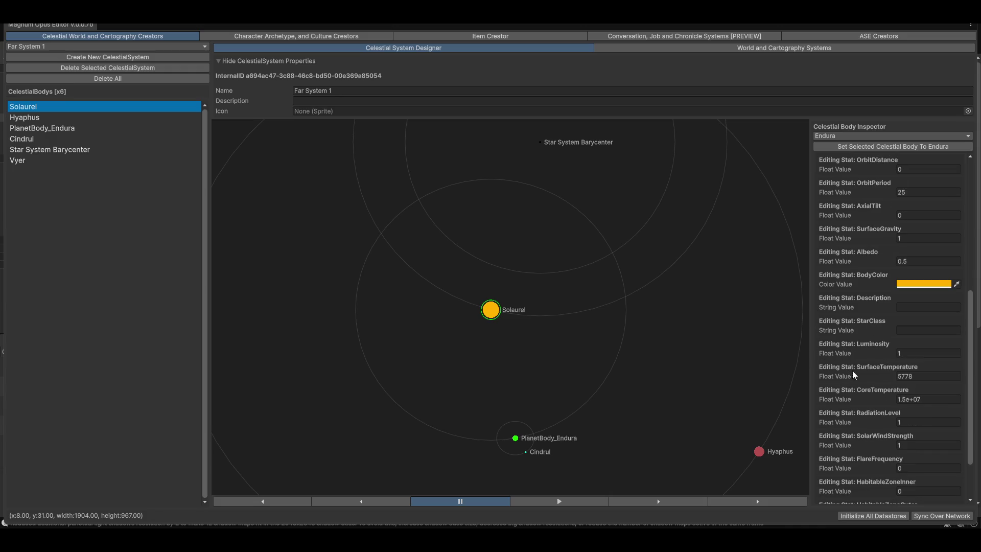
pyautogui.scroll(-2, 887, 394)
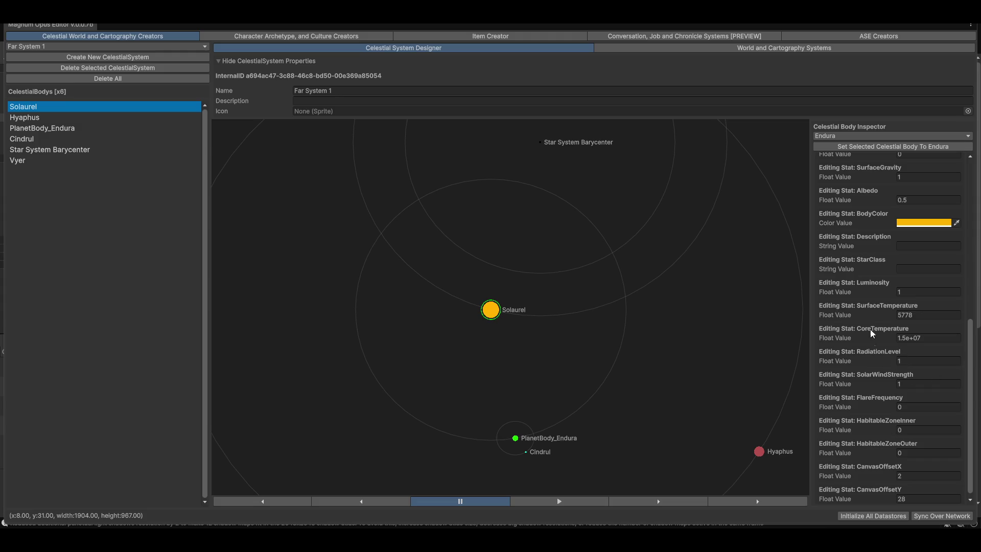
pyautogui.scroll(-1, 906, 437)
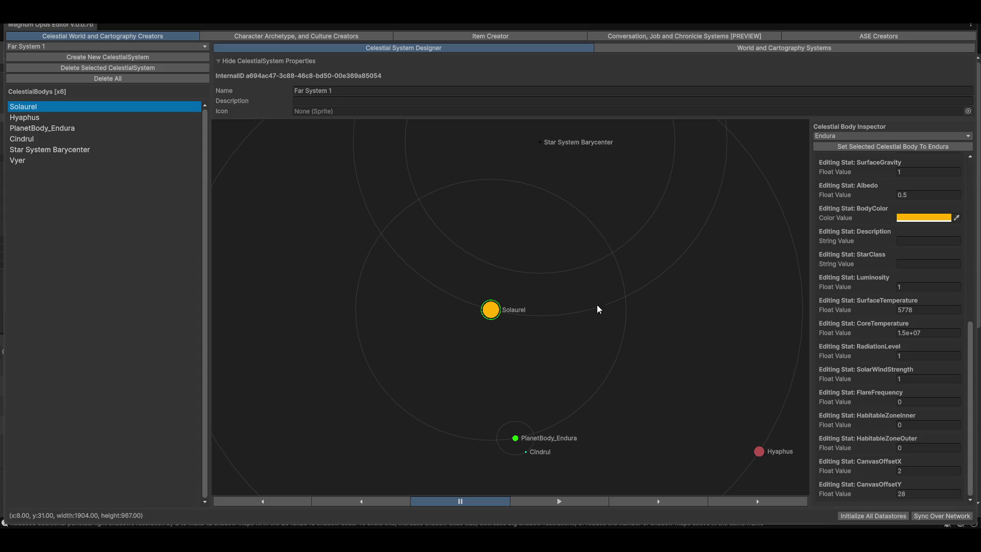
pyautogui.click(701, 339)
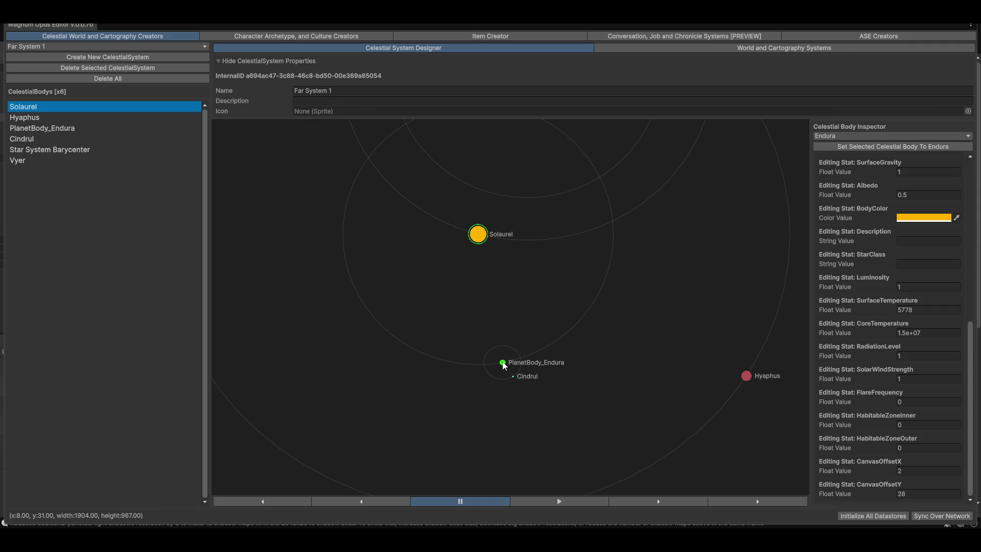
# - Review Endura's stats (Surface Gravity 1, Albedo 0.5, Land Coverage 100), then open World and Cartography Systems
pyautogui.click(503, 364)
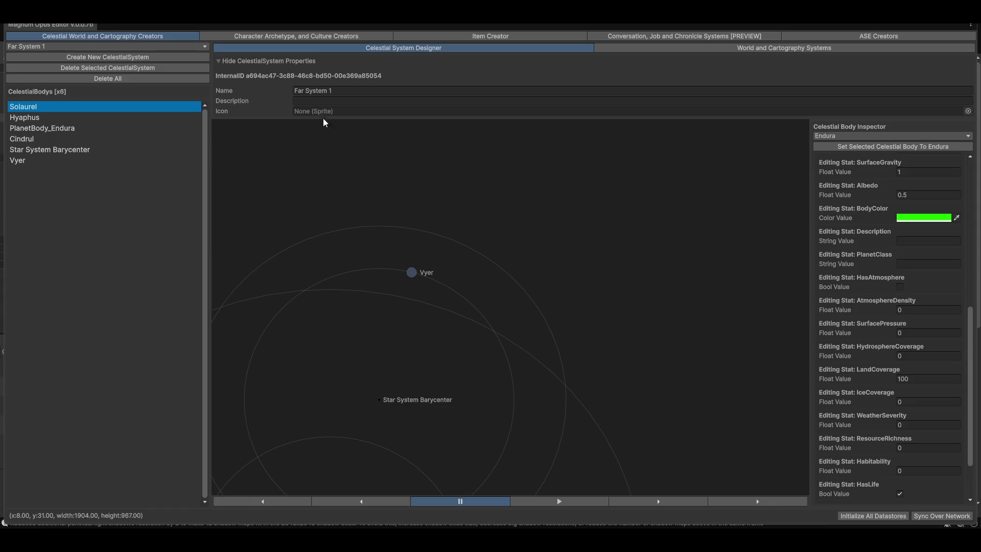
pyautogui.click(735, 51)
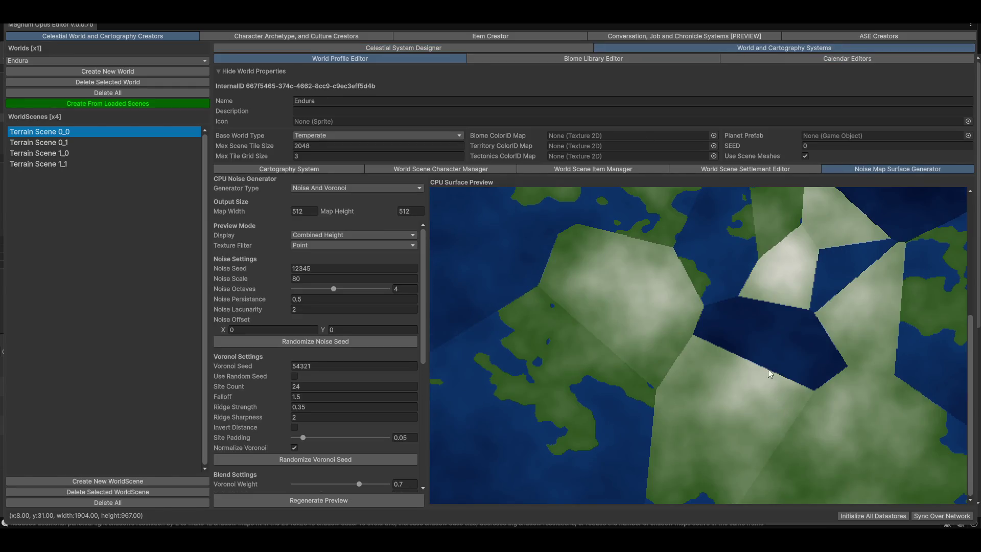
# - View Endura's cartography map zoomed out, then go to the Profession Creator showing Caravan Guard
pyautogui.scroll(2, 725, 382)
pyautogui.click(267, 169)
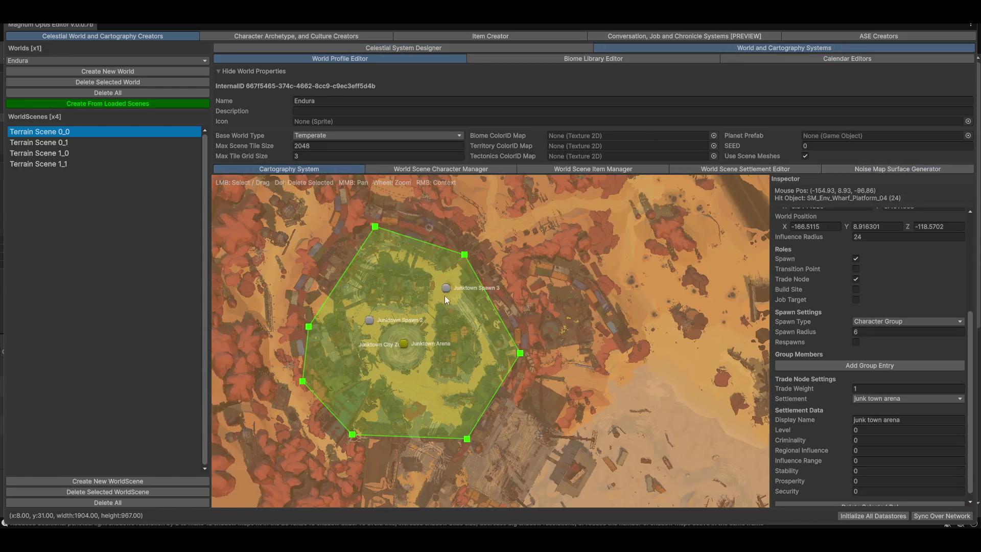
pyautogui.scroll(-3, 454, 323)
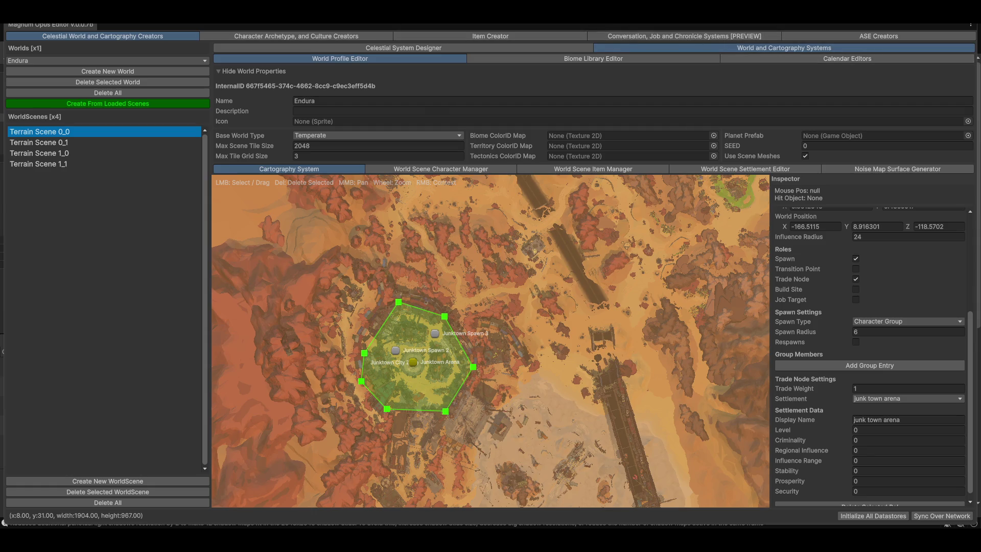
pyautogui.click(299, 36)
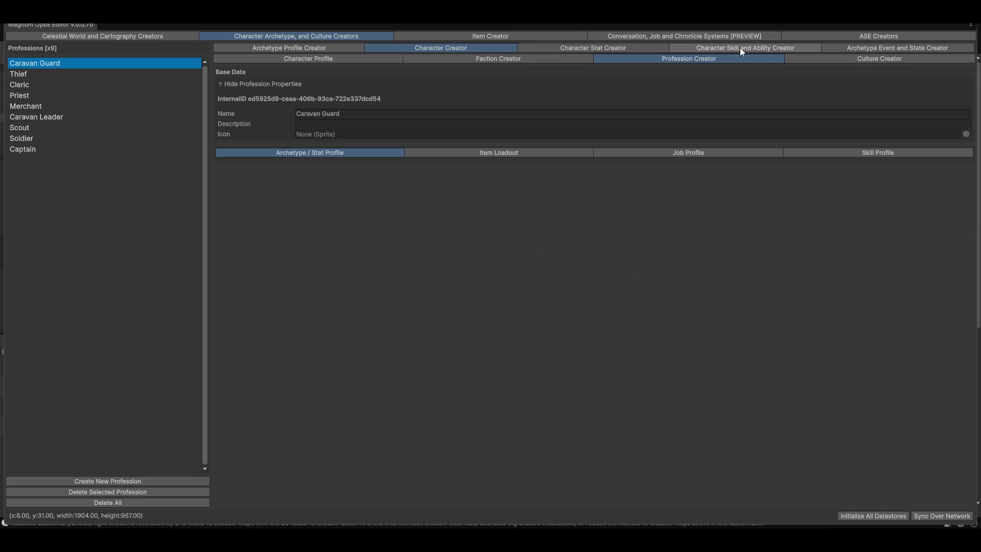
# - Open the Character Skill and Ability Creator and browse the skill types and skills lists
pyautogui.click(726, 47)
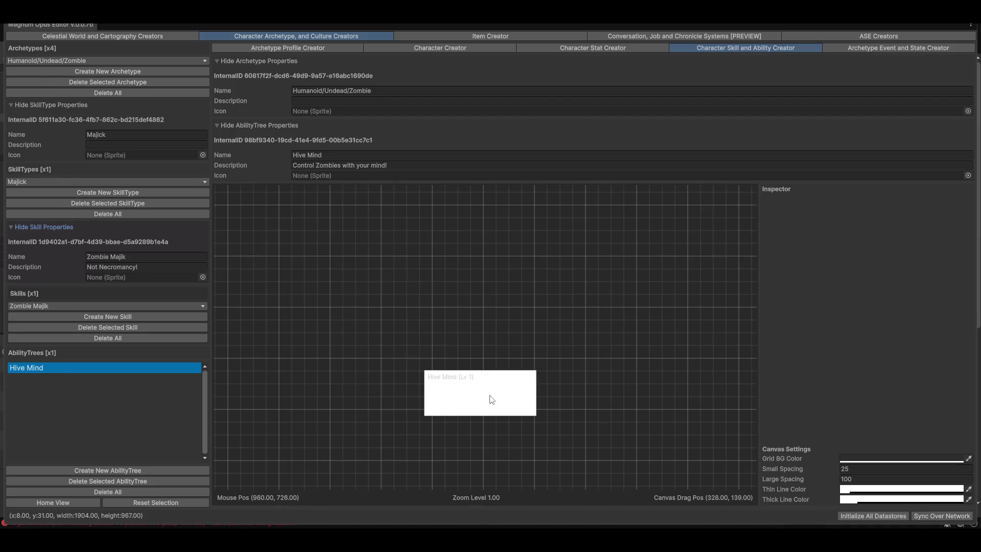
pyautogui.click(41, 182)
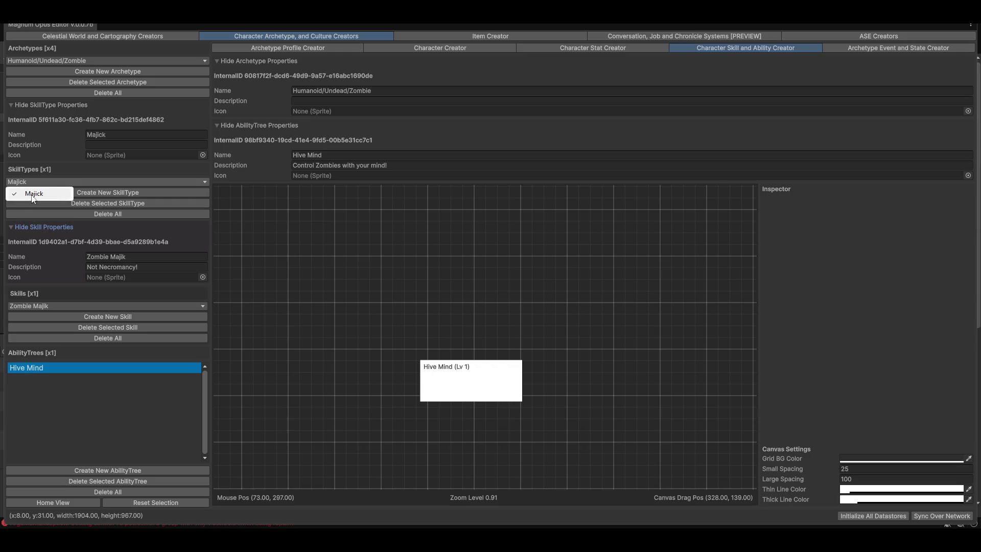
pyautogui.click(38, 305)
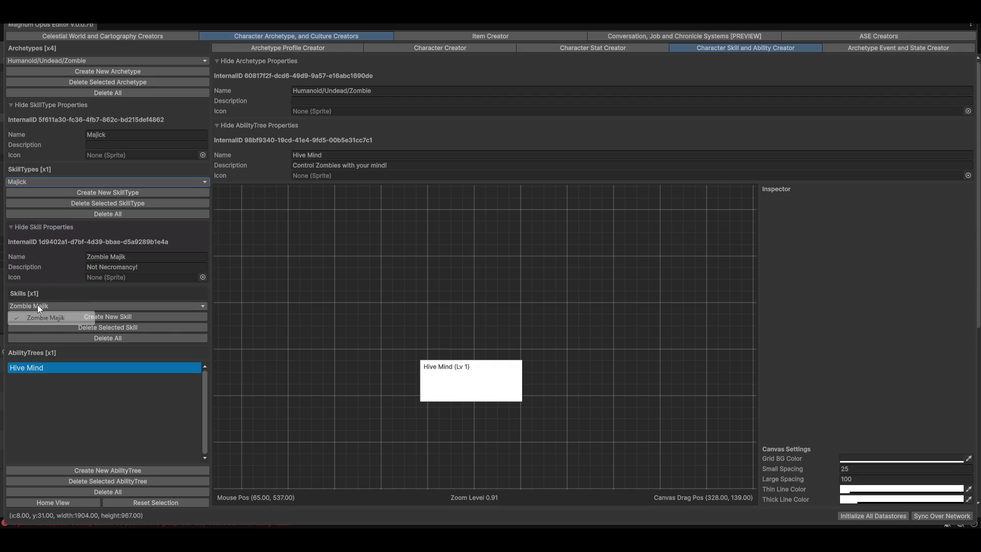
pyautogui.click(43, 182)
pyautogui.scroll(-2, 530, 285)
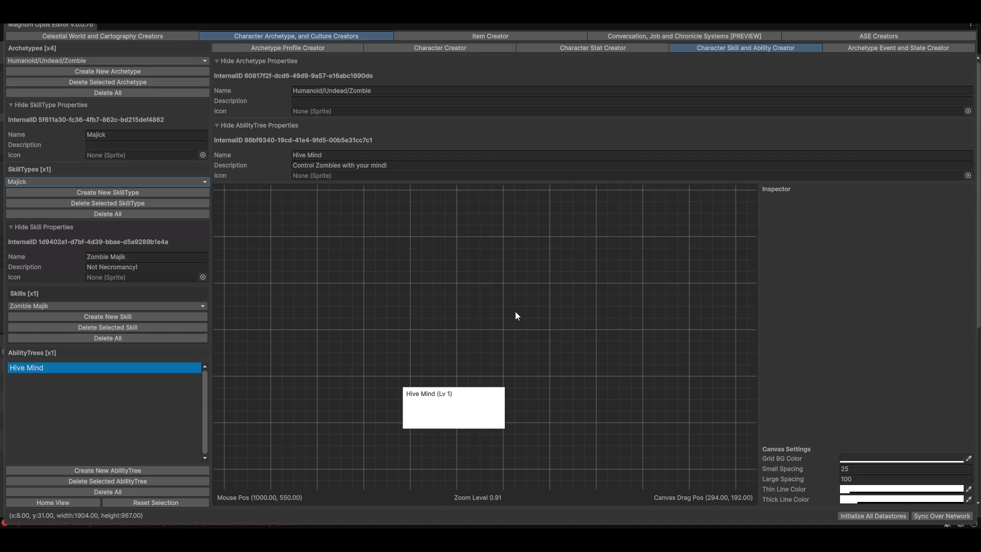
# - Switch to the Humanoid/Human archetype and inspect the Iron Needle ability node
pyautogui.click(61, 62)
pyautogui.moveTo(62, 73)
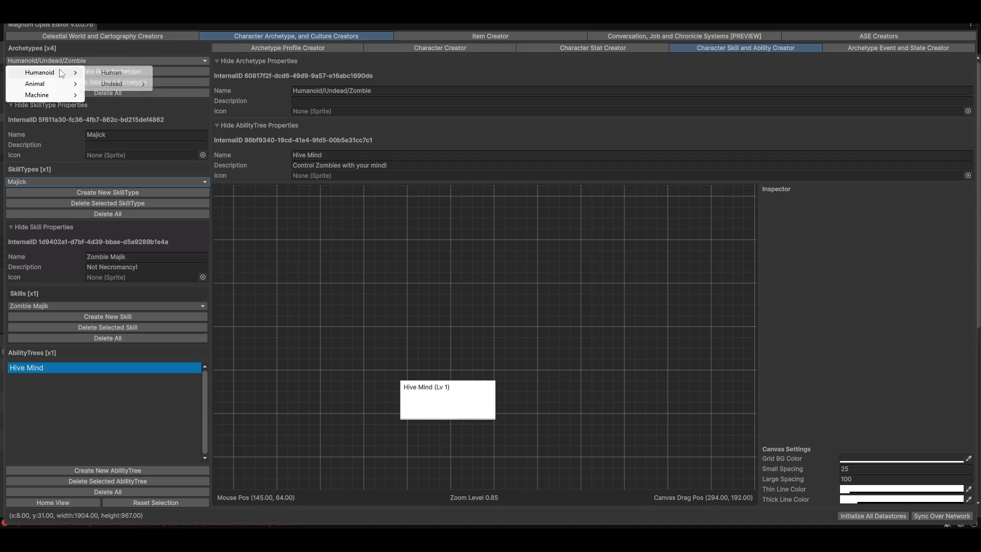
pyautogui.click(112, 72)
pyautogui.moveTo(581, 330)
pyautogui.mouseDown()
pyautogui.moveTo(436, 281)
pyautogui.moveTo(575, 333)
pyautogui.mouseUp()
pyautogui.scroll(-3, 435, 286)
pyautogui.scroll(1, 362, 452)
pyautogui.scroll(1, 443, 361)
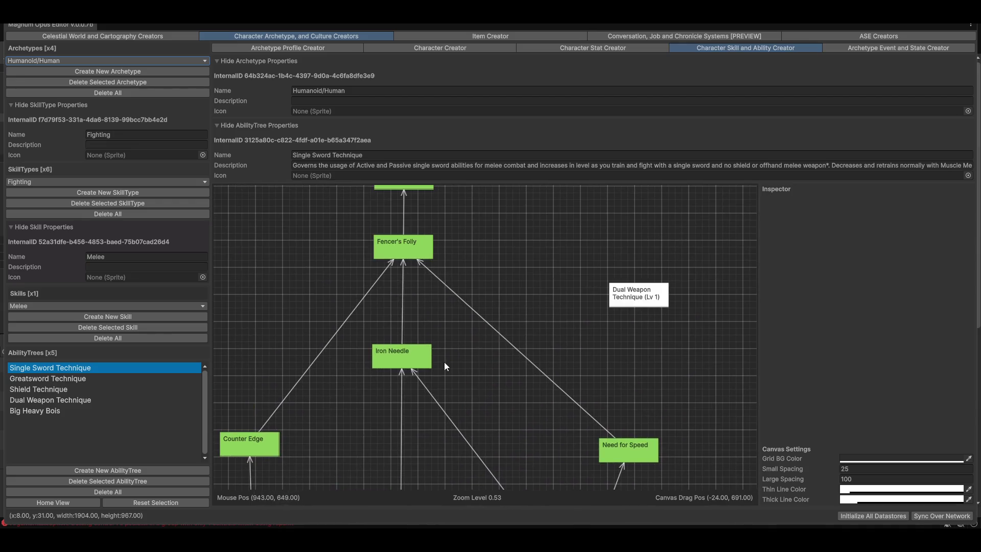
pyautogui.click(394, 361)
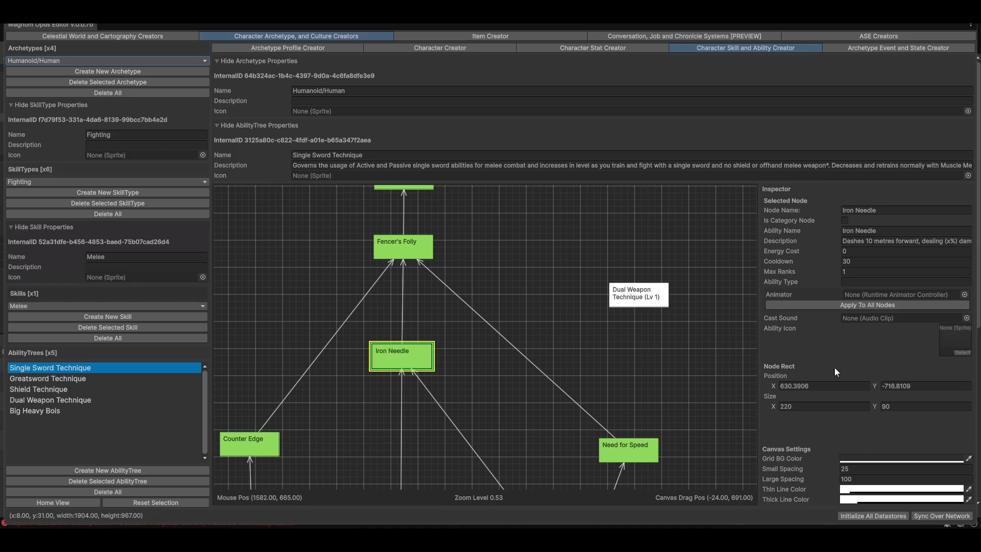
# - Pan through Frenzied Fighter, Heartseeker, Counter Edge and Need for Speed, then shrink the editor
pyautogui.moveTo(457, 399)
pyautogui.mouseDown()
pyautogui.moveTo(451, 312)
pyautogui.moveTo(559, 364)
pyautogui.moveTo(370, 433)
pyautogui.moveTo(330, 431)
pyautogui.mouseUp()
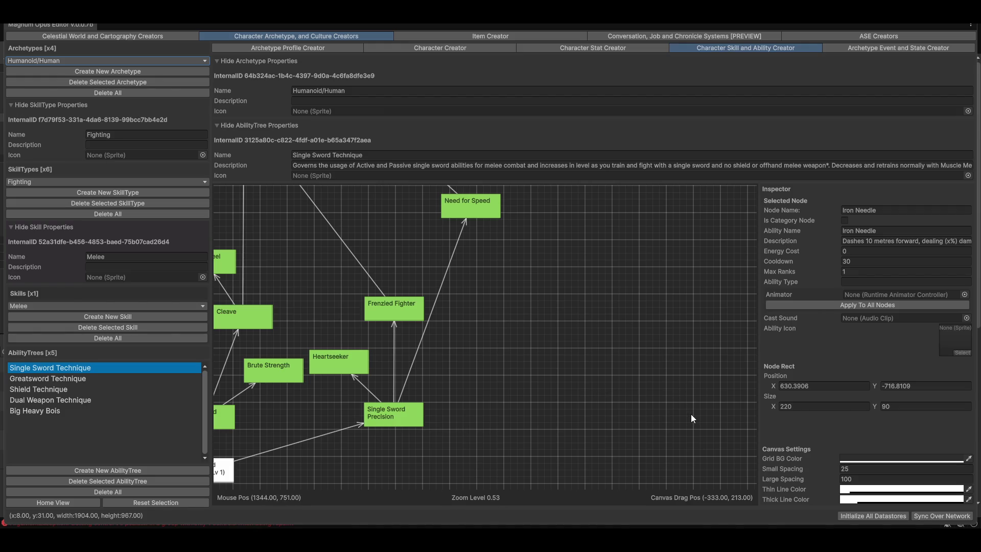
pyautogui.moveTo(694, 390); pyautogui.dragTo(731, 351)
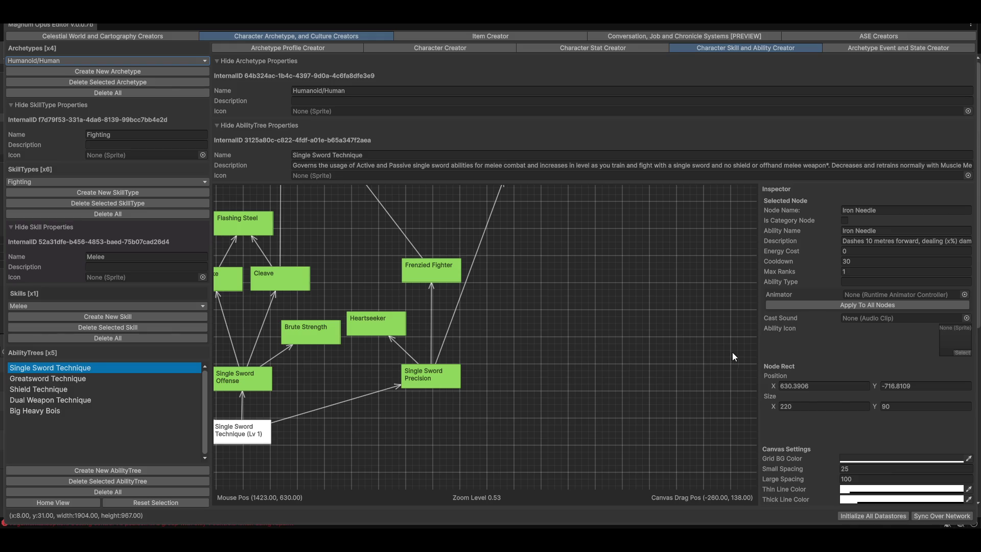
pyautogui.moveTo(269, 310); pyautogui.dragTo(450, 285)
pyautogui.moveTo(497, 444); pyautogui.dragTo(486, 461)
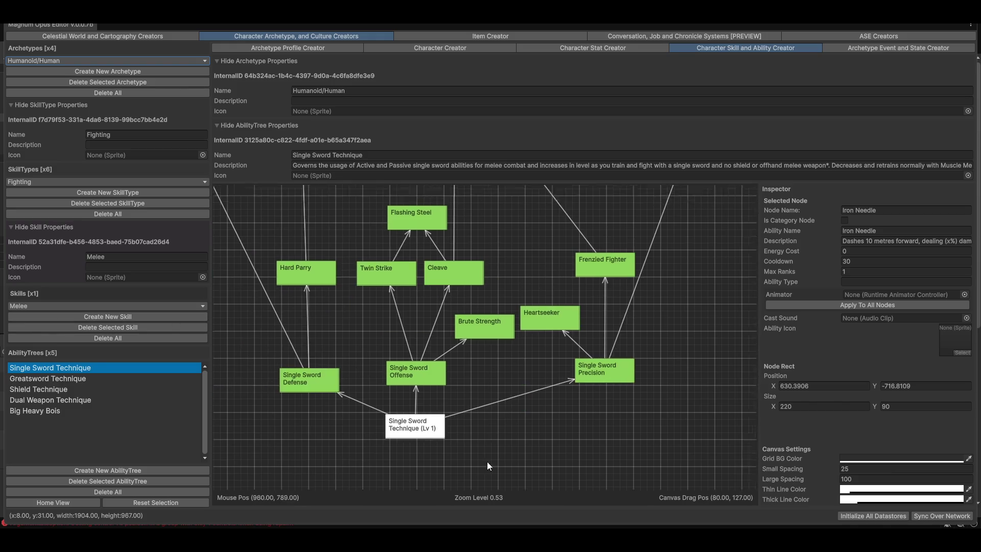
pyautogui.moveTo(481, 210); pyautogui.dragTo(421, 293)
pyautogui.moveTo(465, 240); pyautogui.dragTo(469, 332)
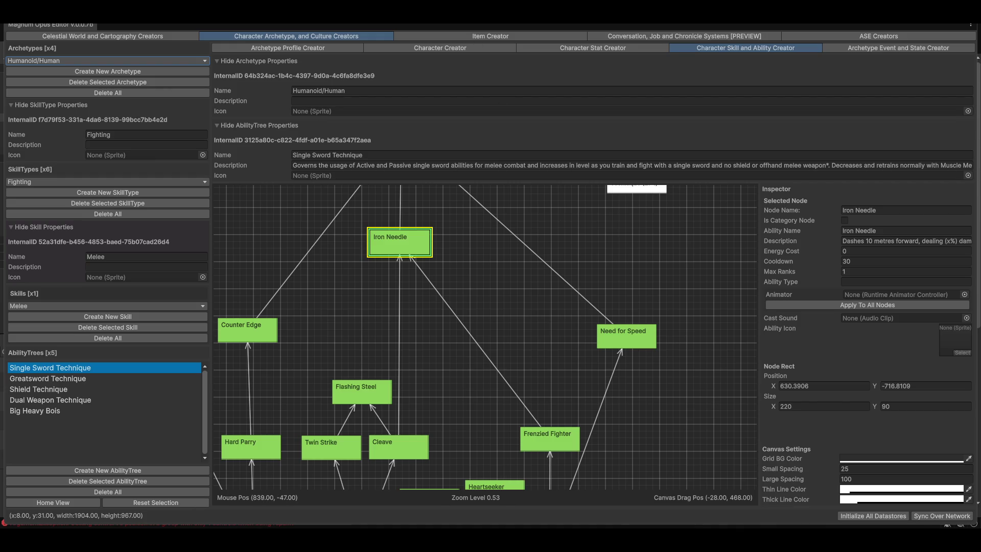
pyautogui.moveTo(454, 20); pyautogui.dragTo(454, 390)
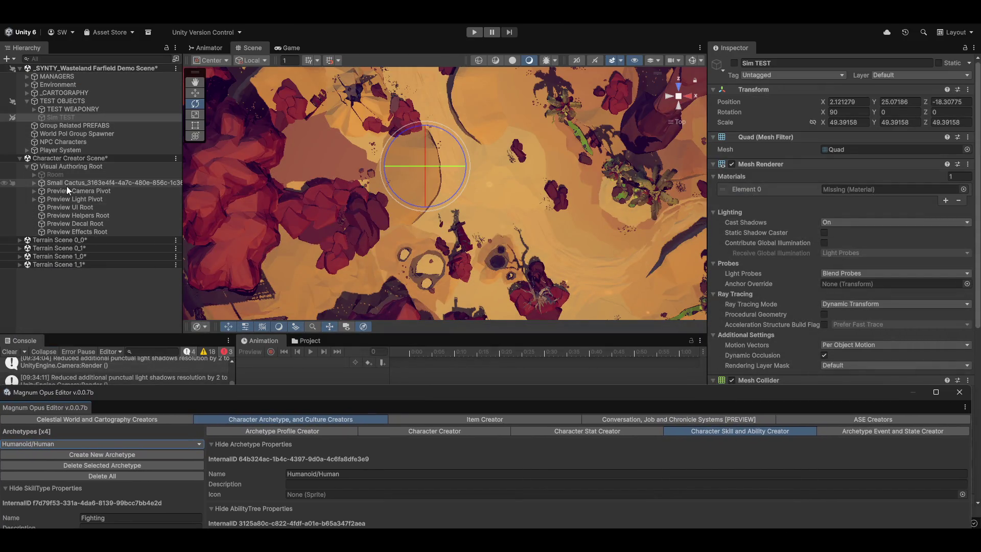
# - Orbit the desert scene to low angles, then pan the ability tree to Counter Edge and Flashing Steel
pyautogui.moveTo(444, 266)
pyautogui.mouseDown()
pyautogui.moveTo(433, 126)
pyautogui.moveTo(529, 187)
pyautogui.moveTo(393, 177)
pyautogui.moveTo(569, 170)
pyautogui.moveTo(403, 184)
pyautogui.moveTo(396, 223)
pyautogui.mouseUp()
pyautogui.moveTo(414, 401)
pyautogui.mouseDown()
pyautogui.moveTo(458, 362)
pyautogui.moveTo(311, 25)
pyautogui.mouseUp()
pyautogui.moveTo(468, 300)
pyautogui.mouseDown()
pyautogui.moveTo(636, 381)
pyautogui.moveTo(382, 339)
pyautogui.moveTo(372, 186)
pyautogui.moveTo(652, 182)
pyautogui.moveTo(700, 256)
pyautogui.moveTo(470, 222)
pyautogui.moveTo(502, 396)
pyautogui.moveTo(596, 319)
pyautogui.moveTo(663, 369)
pyautogui.moveTo(563, 425)
pyautogui.moveTo(672, 333)
pyautogui.mouseUp()
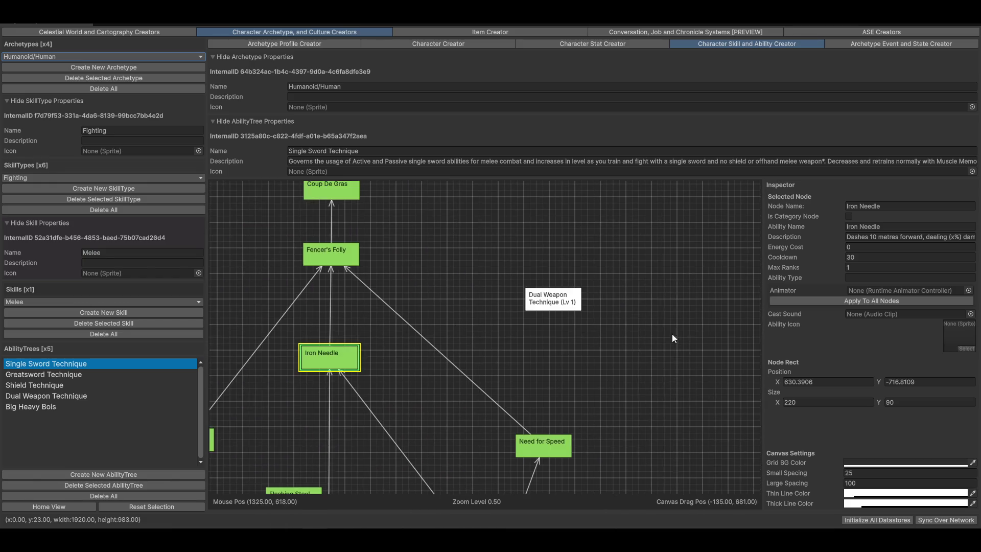
pyautogui.moveTo(428, 421)
pyautogui.mouseDown()
pyautogui.moveTo(596, 412)
pyautogui.moveTo(572, 383)
pyautogui.moveTo(442, 316)
pyautogui.mouseUp()
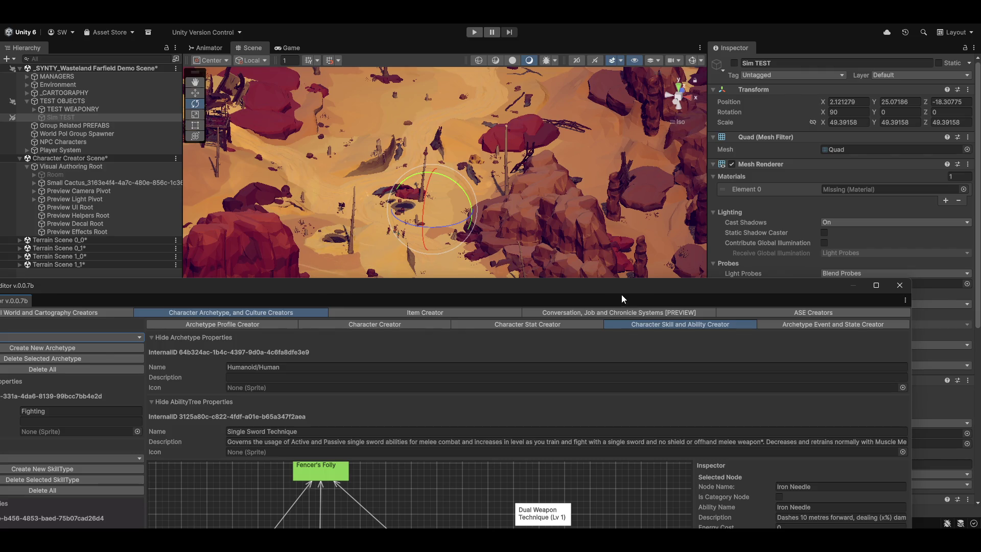
# - Maximize the Magnum Opus Editor and pan across the Single Sword Technique tree's nodes
pyautogui.doubleClick(621, 295)
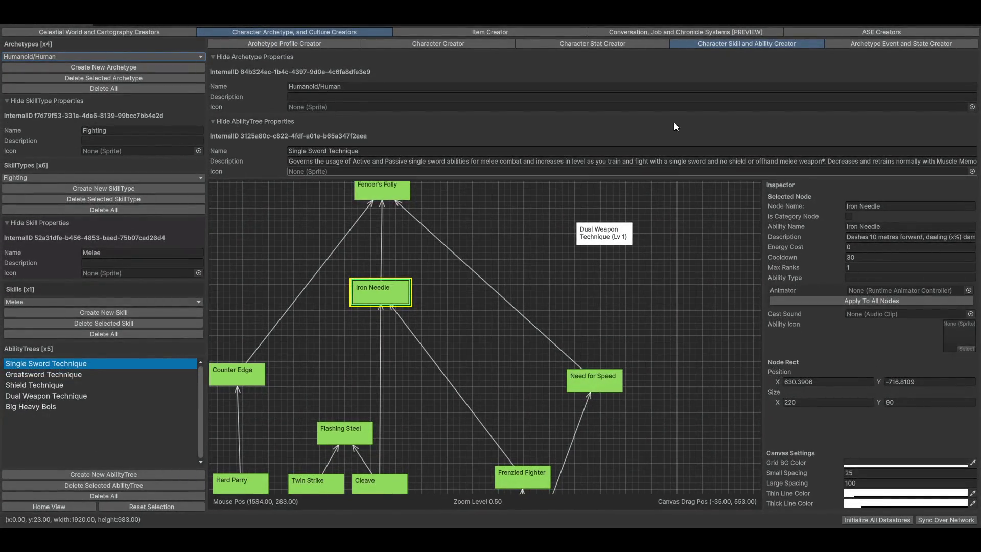
pyautogui.moveTo(563, 338); pyautogui.dragTo(609, 236)
pyautogui.moveTo(590, 407)
pyautogui.mouseDown()
pyautogui.moveTo(601, 315)
pyautogui.moveTo(633, 211)
pyautogui.mouseUp()
pyautogui.moveTo(589, 341)
pyautogui.mouseDown()
pyautogui.moveTo(570, 324)
pyautogui.moveTo(473, 363)
pyautogui.moveTo(382, 309)
pyautogui.moveTo(425, 297)
pyautogui.moveTo(492, 249)
pyautogui.moveTo(476, 250)
pyautogui.mouseUp()
pyautogui.moveTo(560, 274); pyautogui.dragTo(549, 300)
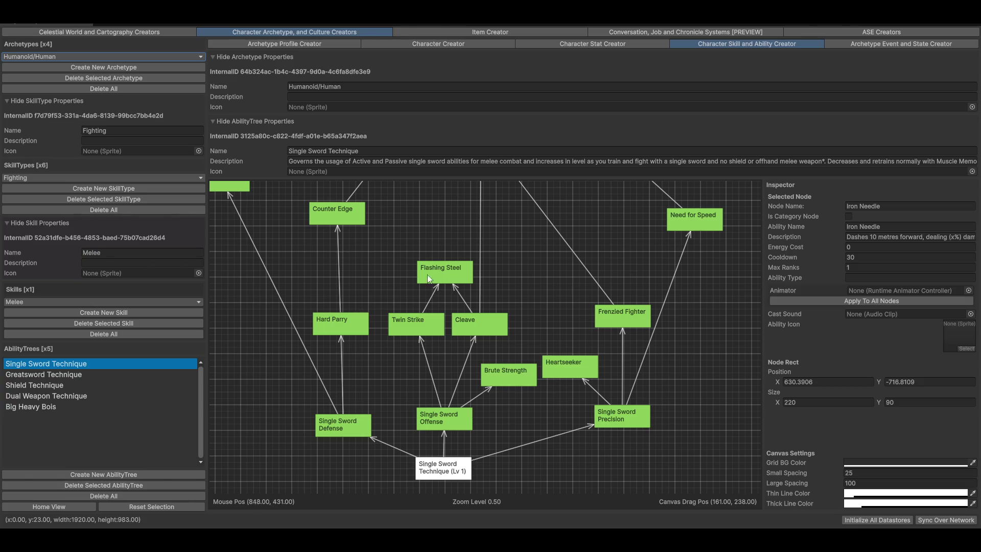
# - Zoom in and select Single Sword Offense (Energy Cost 0, Max Ranks 1), then recenter the tree
pyautogui.moveTo(531, 437)
pyautogui.mouseDown()
pyautogui.moveTo(511, 340)
pyautogui.moveTo(590, 368)
pyautogui.moveTo(516, 394)
pyautogui.moveTo(460, 393)
pyautogui.mouseUp()
pyautogui.scroll(2, 589, 368)
pyautogui.click(496, 343)
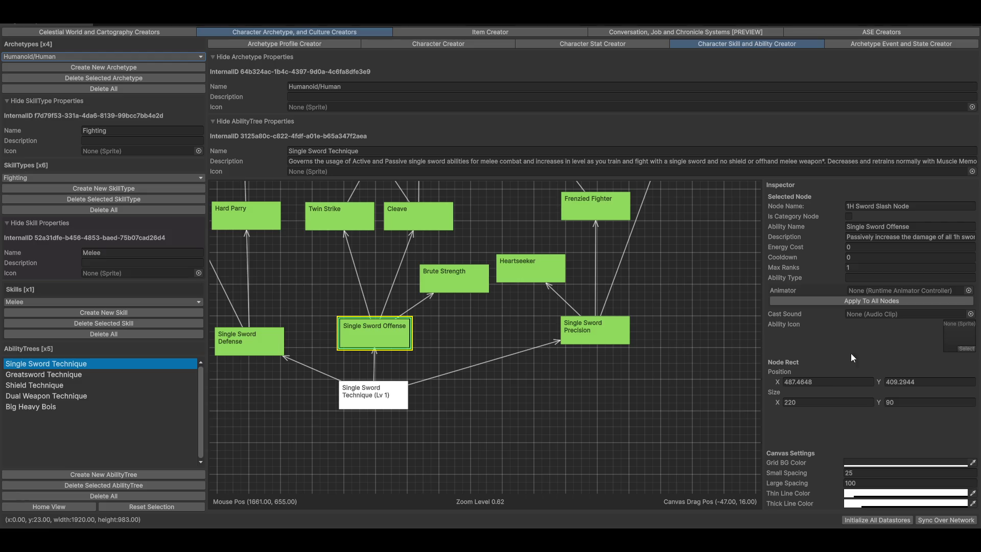
pyautogui.scroll(-3, 523, 313)
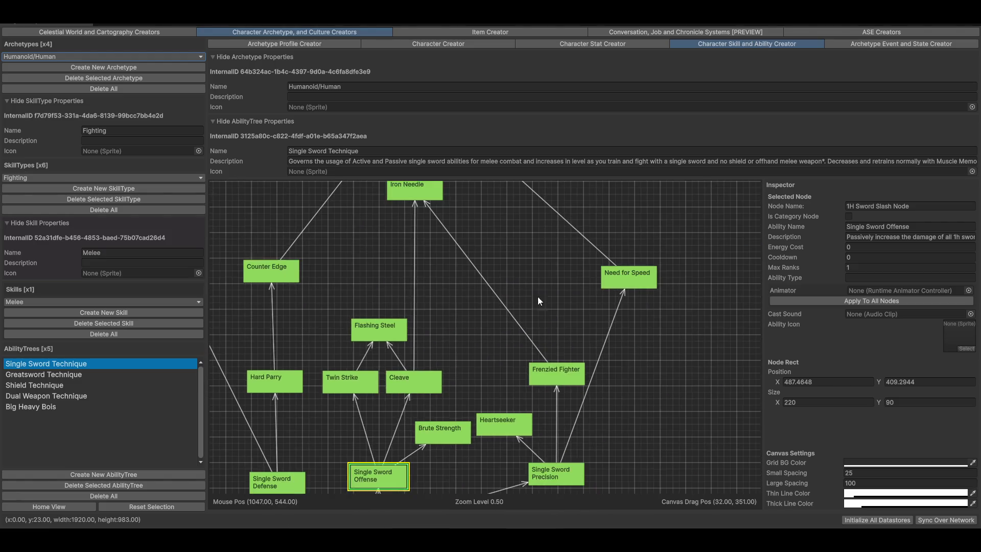
pyautogui.moveTo(470, 295); pyautogui.dragTo(535, 244)
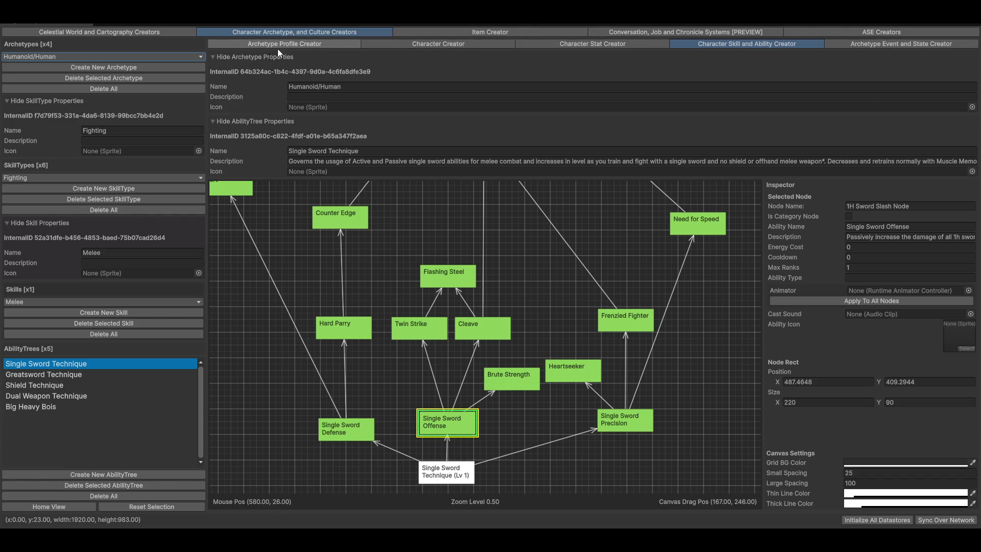
# - Go from the Character Creator's profession list to the Culture Creator's Law and Governance crimes
pyautogui.click(500, 45)
pyautogui.click(814, 53)
pyautogui.click(571, 65)
# - Browse the Theft, Tresspassing, Assault, Smuggling and Blasphemy crime entries
pyautogui.click(26, 70)
pyautogui.click(37, 85)
pyautogui.click(29, 62)
pyautogui.click(24, 110)
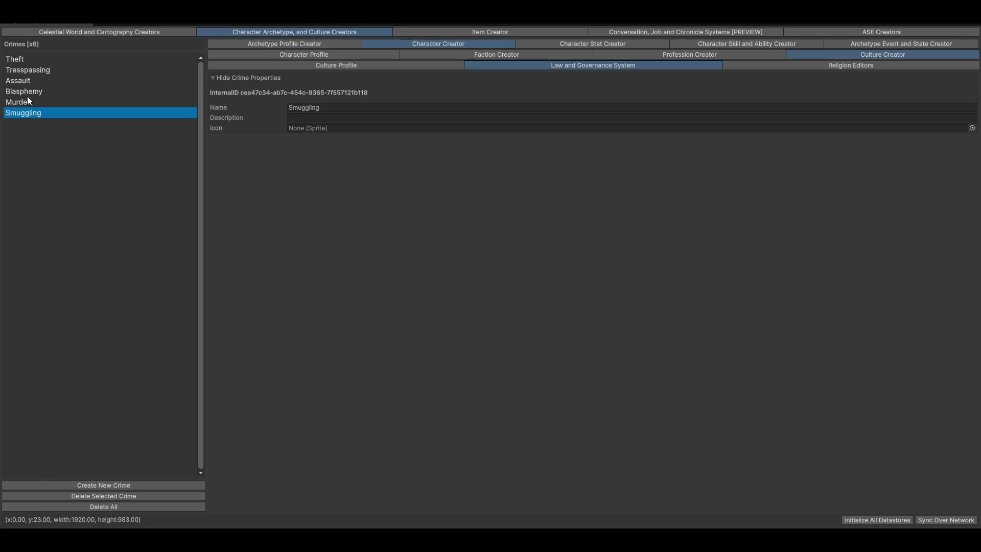
pyautogui.click(28, 92)
pyautogui.click(41, 112)
pyautogui.click(41, 70)
pyautogui.click(39, 56)
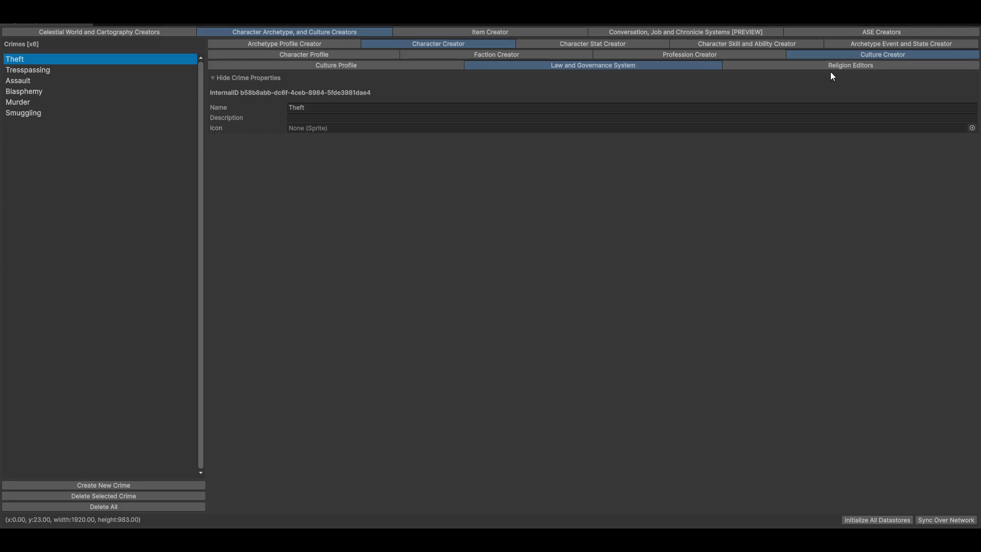
# - View the Agnosticism and Atheism religions, then bring up the Item Creator
pyautogui.click(815, 66)
pyautogui.click(41, 60)
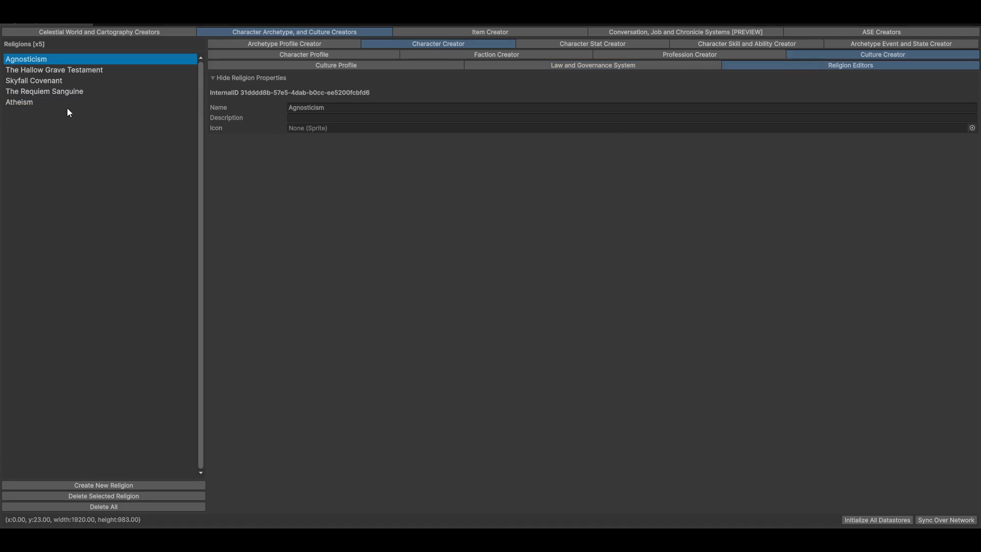
pyautogui.click(22, 101)
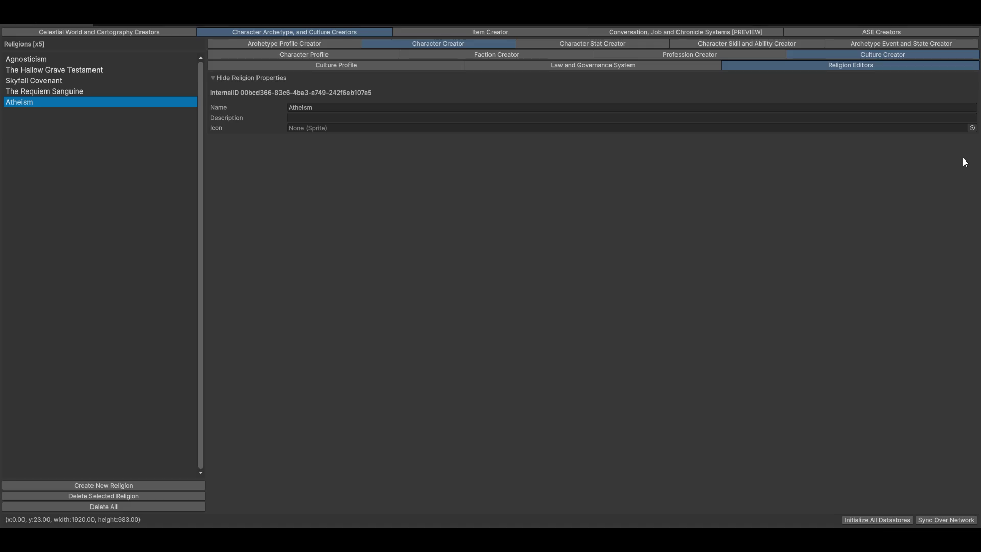
pyautogui.click(472, 30)
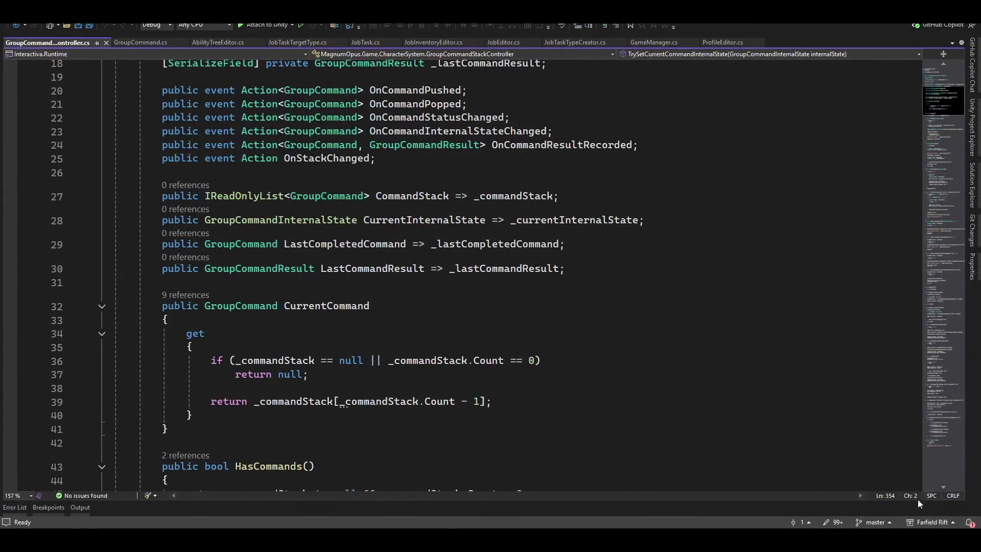
# - Show Solution Explorer's project list, focus its search box, and collapse MagnumOpus.Utilities.SharedData
pyautogui.scroll(6, 950, 184)
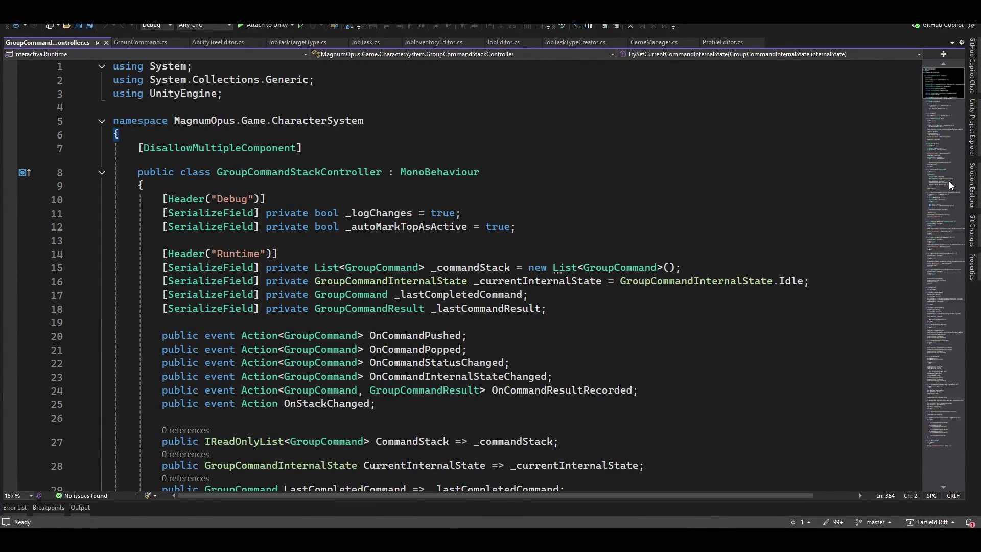
pyautogui.click(973, 185)
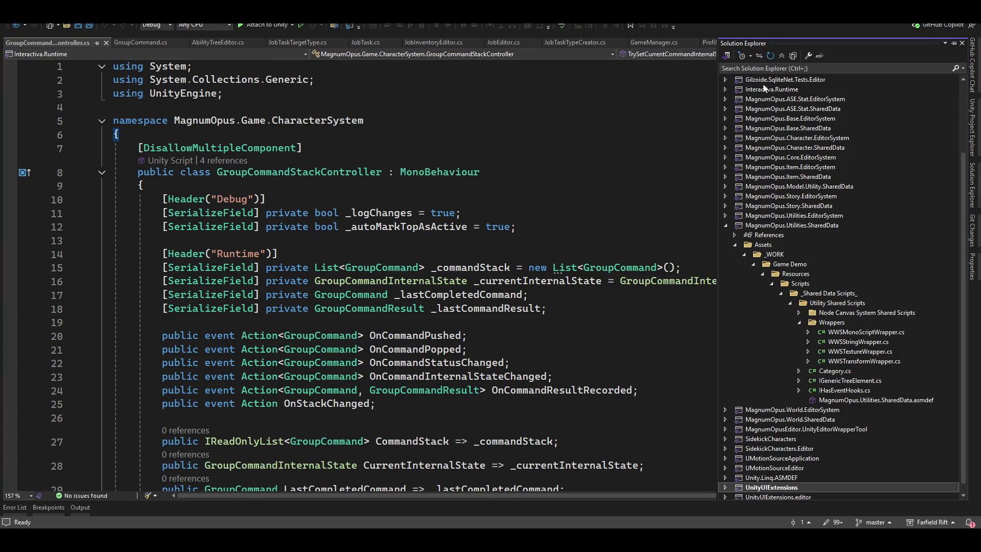
pyautogui.click(817, 67)
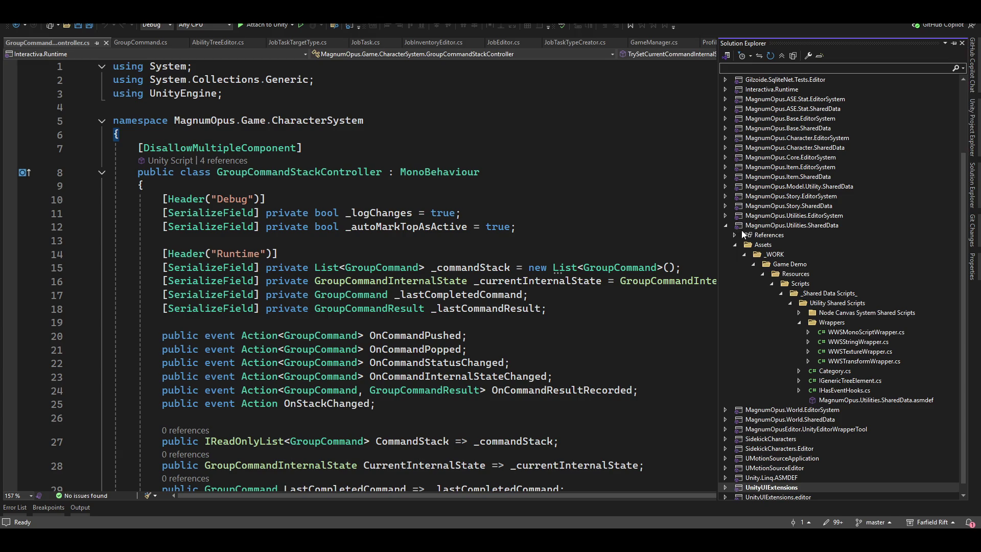
pyautogui.click(726, 226)
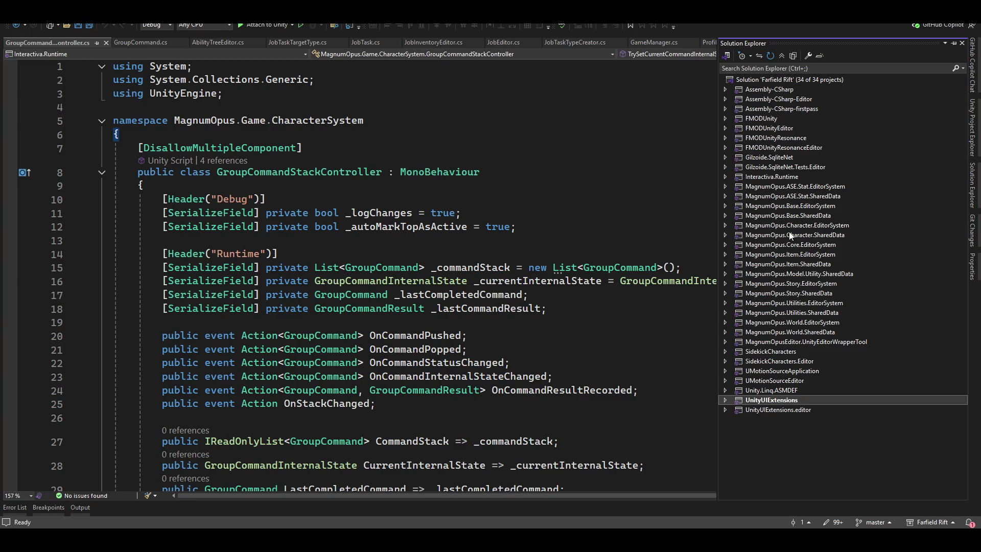
# - Expand MagnumOpus.ASE.Stat.EditorSystem down to Assets > _WORK > Magnum Opus Editor > Scripts > 4. ASE System Editors
pyautogui.click(770, 188)
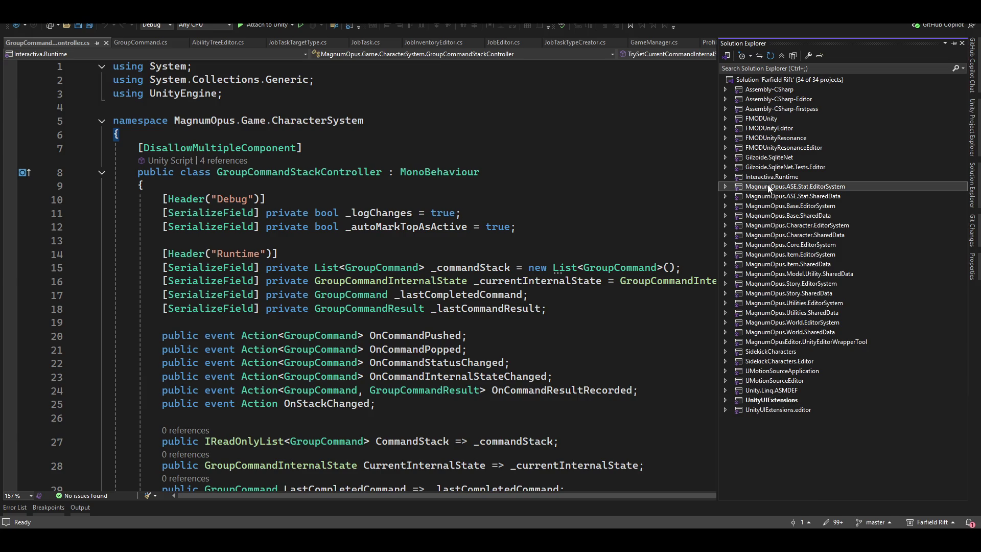
pyautogui.click(725, 186)
pyautogui.click(735, 206)
pyautogui.click(744, 216)
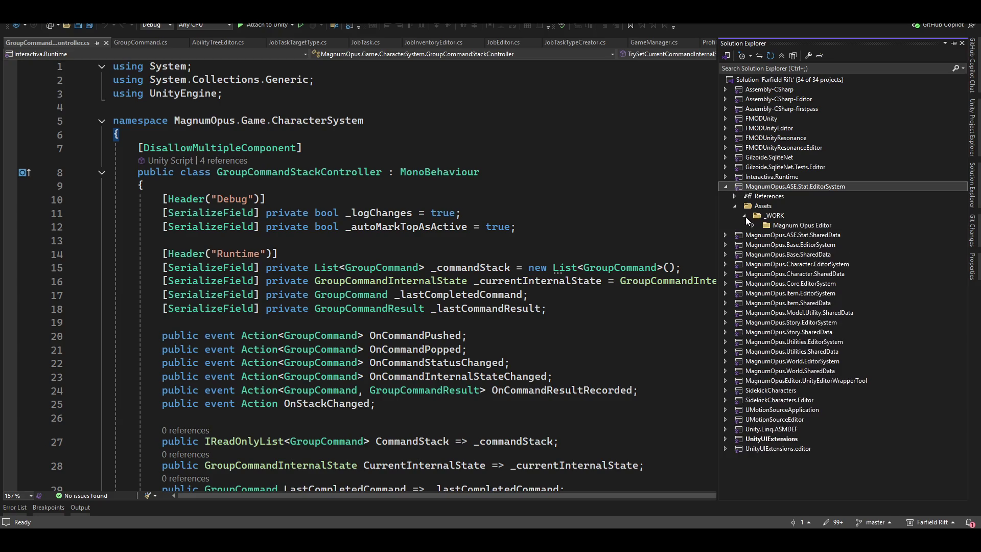
pyautogui.click(753, 225)
pyautogui.click(761, 235)
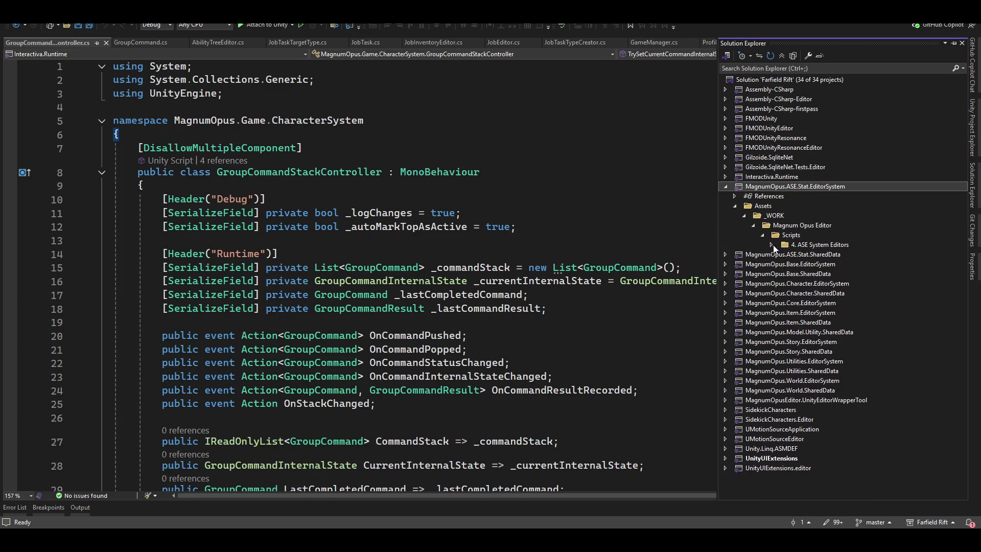
pyautogui.click(772, 245)
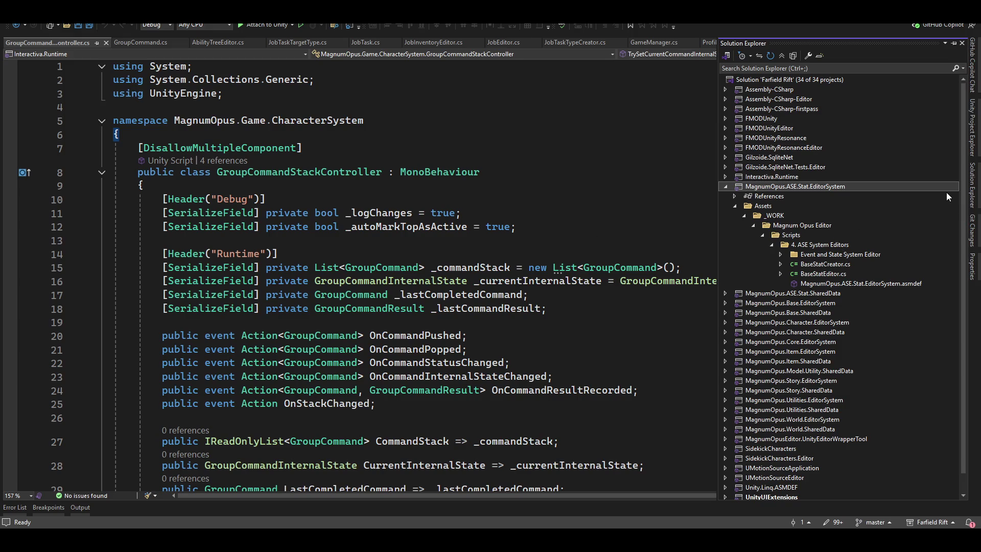
# - Collapse the Assets folder and the ASE.Stat.EditorSystem project, then switch back to Unity
pyautogui.click(735, 206)
pyautogui.click(727, 186)
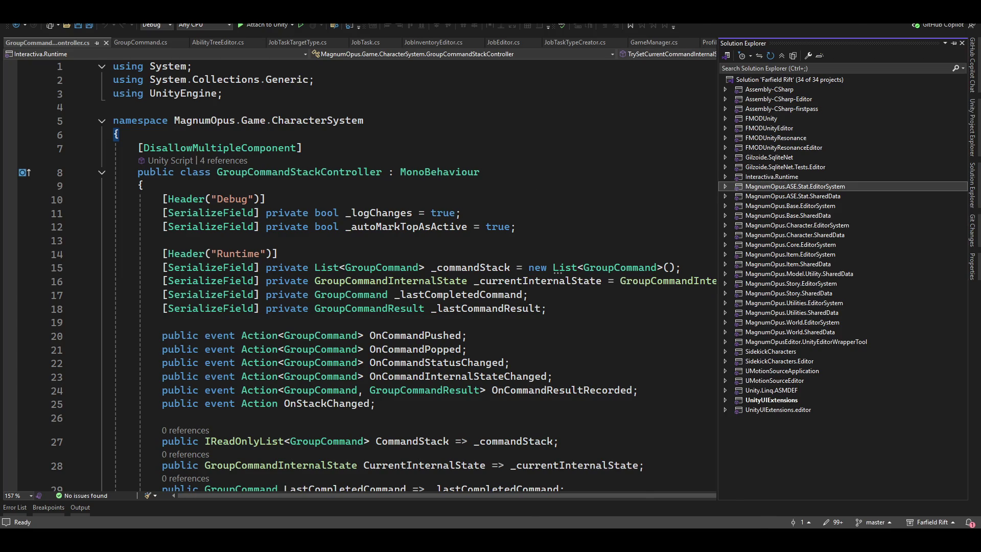
pyautogui.hotkey('alt', 'Tab')
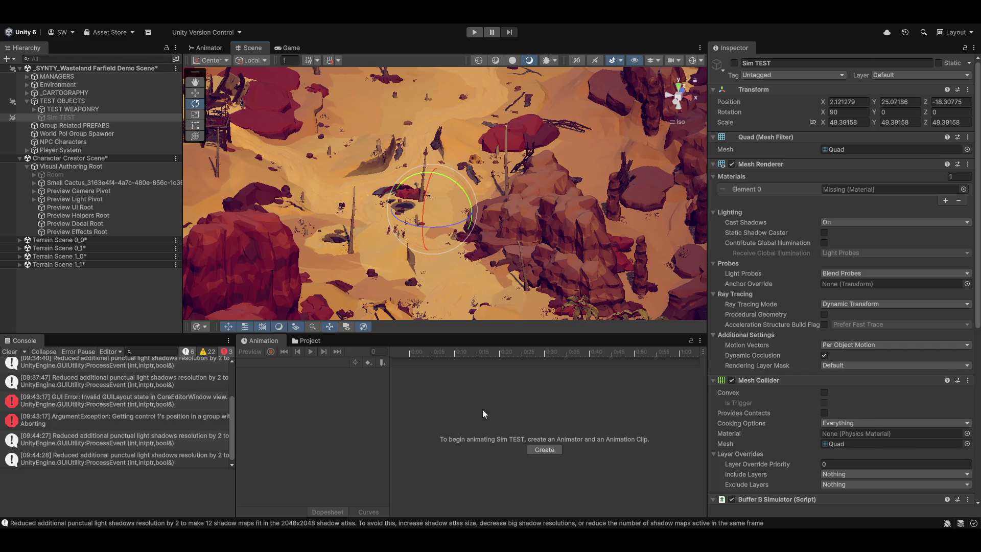
# - Toggle the Sim TEST quad on and off, then launch the Magnum Opus Editor from the top menu
pyautogui.click(734, 63)
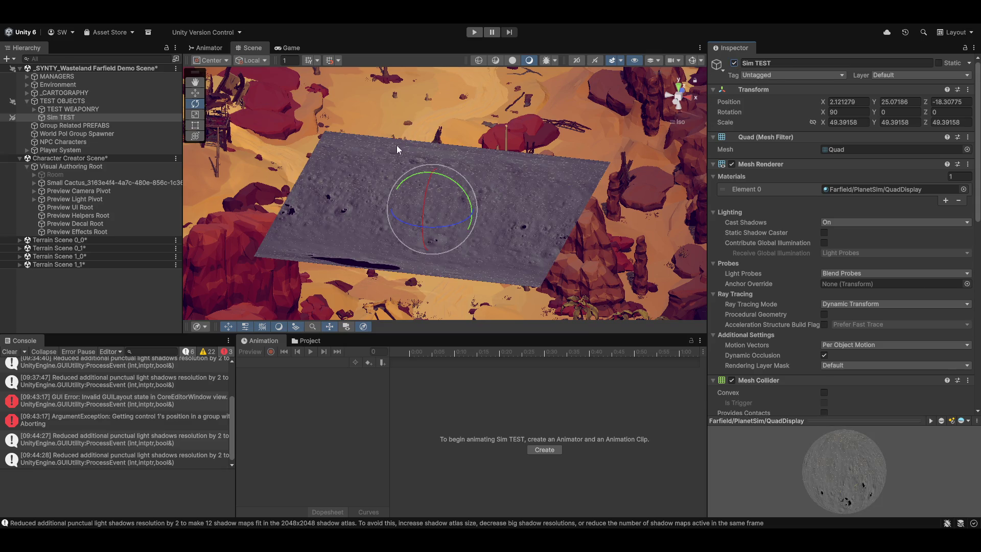
pyautogui.click(734, 62)
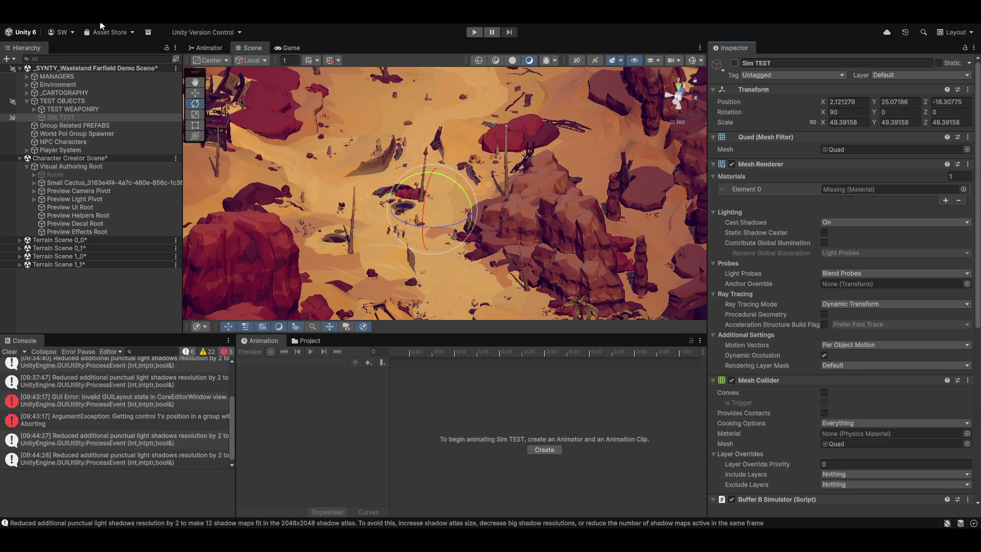
pyautogui.click(339, 25)
pyautogui.click(334, 40)
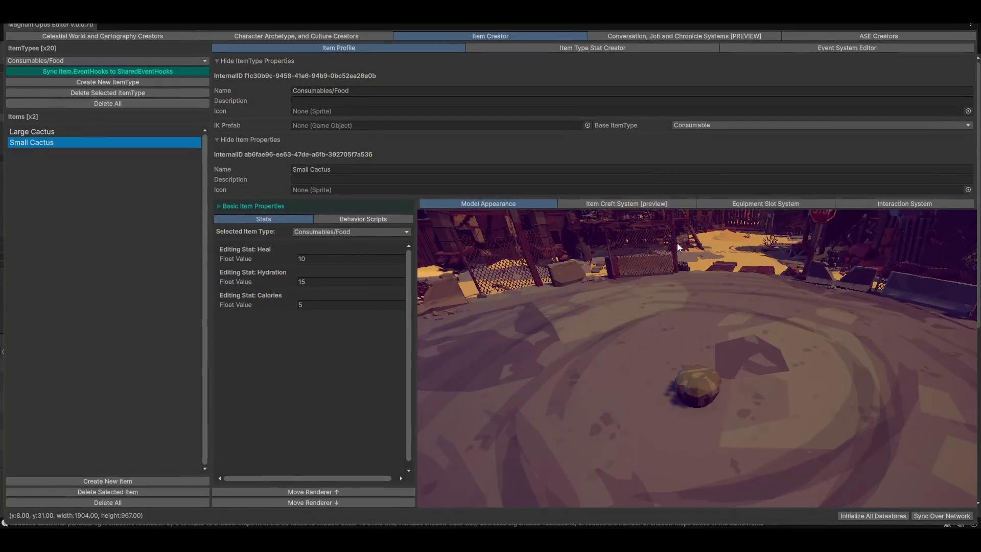
# - Pan and zoom out the Small Cactus model preview, then close the Magnum Opus Editor
pyautogui.moveTo(818, 387)
pyautogui.mouseDown()
pyautogui.moveTo(793, 373)
pyautogui.moveTo(757, 385)
pyautogui.moveTo(844, 386)
pyautogui.moveTo(725, 395)
pyautogui.moveTo(706, 414)
pyautogui.moveTo(697, 406)
pyautogui.mouseUp()
pyautogui.scroll(-5, 700, 418)
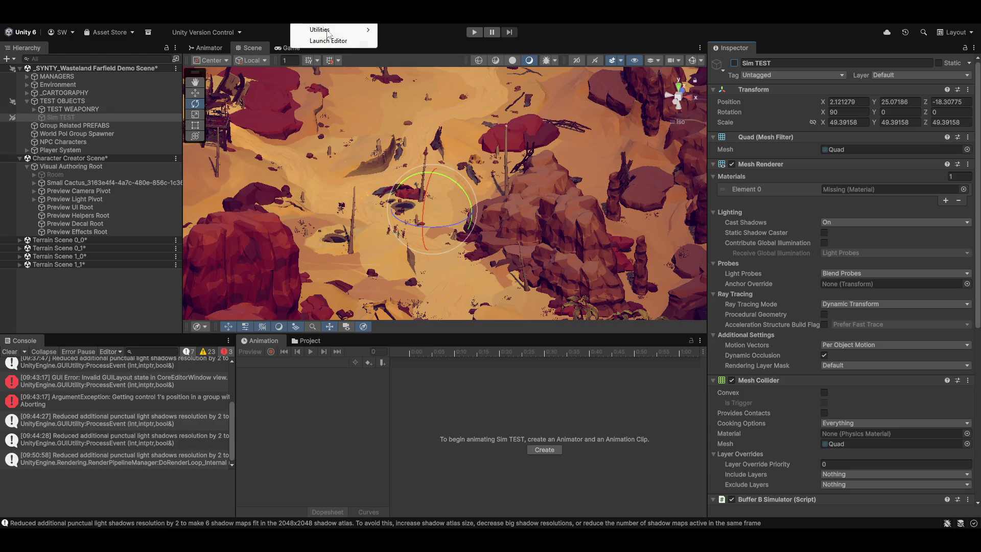
pyautogui.click(332, 39)
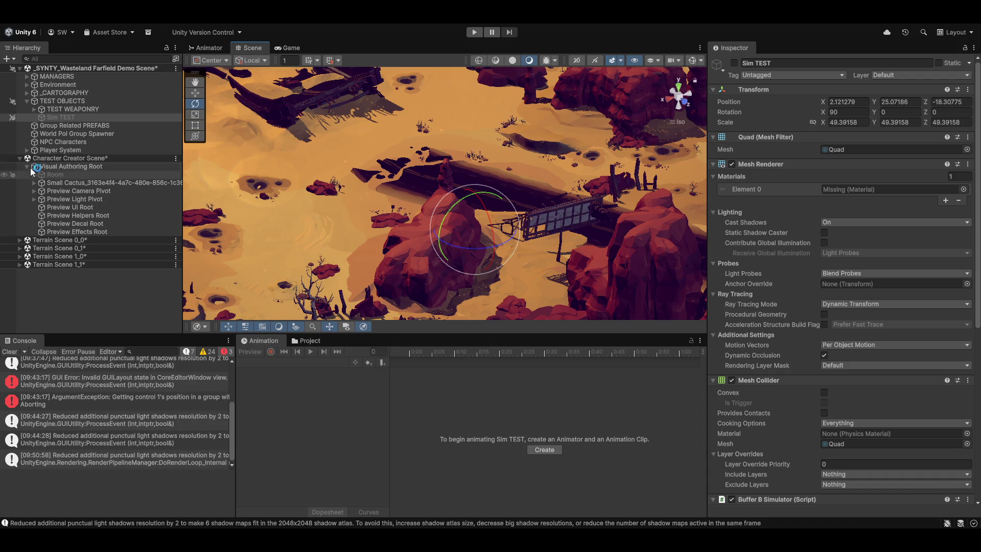
# - Frame Small Cactus, then select Object Creator Camera under Preview Camera Pivot > PreviewCameraRig and open its Culling Mask
pyautogui.click(34, 183)
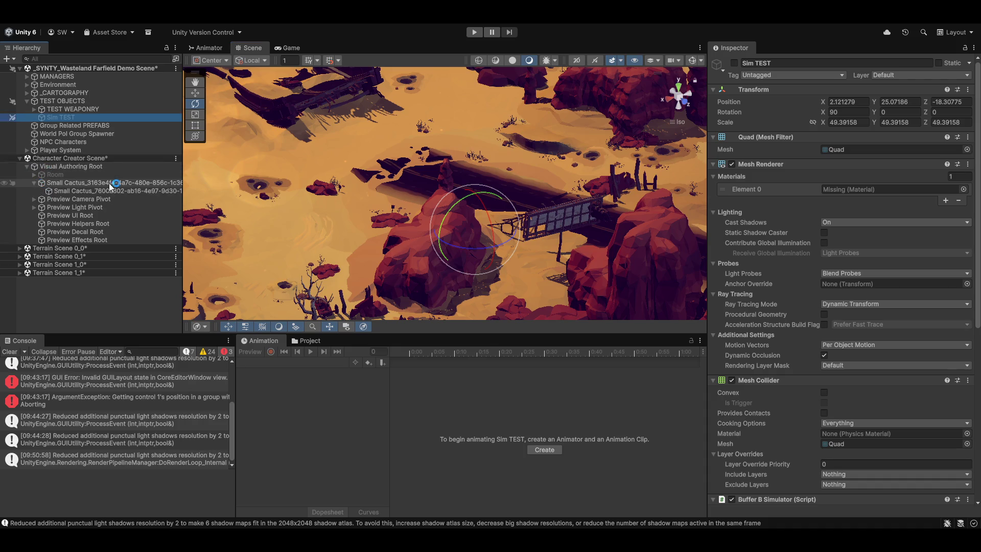
pyautogui.doubleClick(77, 183)
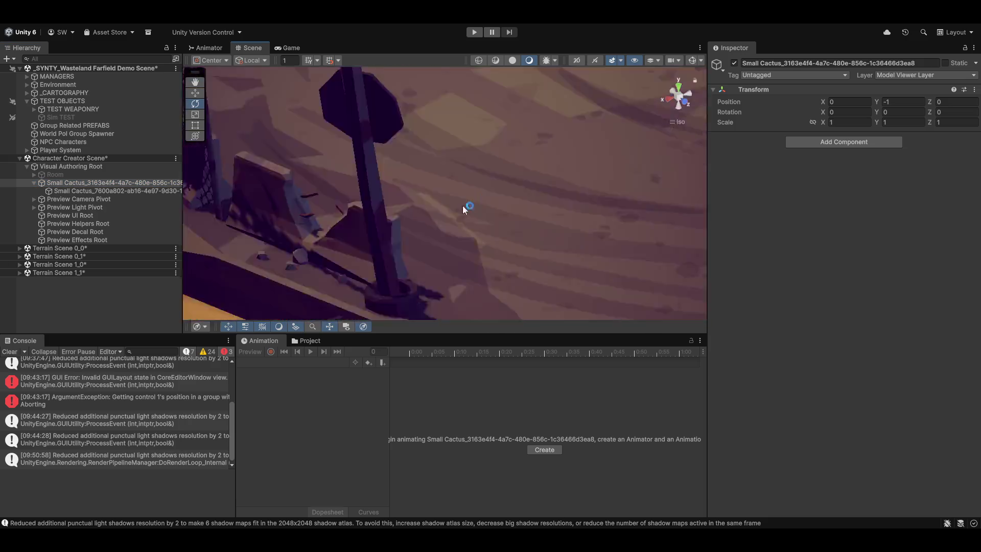
pyautogui.click(73, 199)
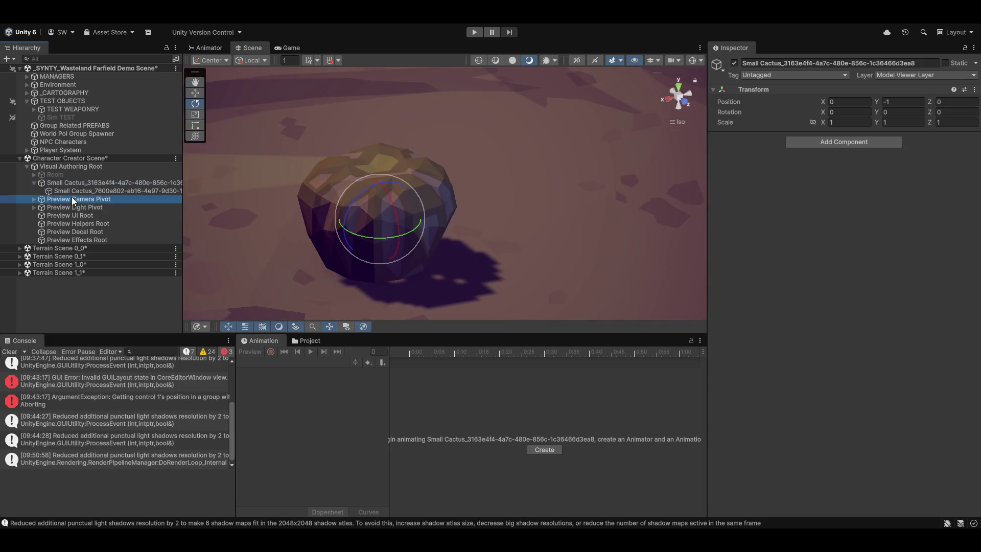
pyautogui.click(33, 198)
pyautogui.click(85, 207)
pyautogui.click(43, 207)
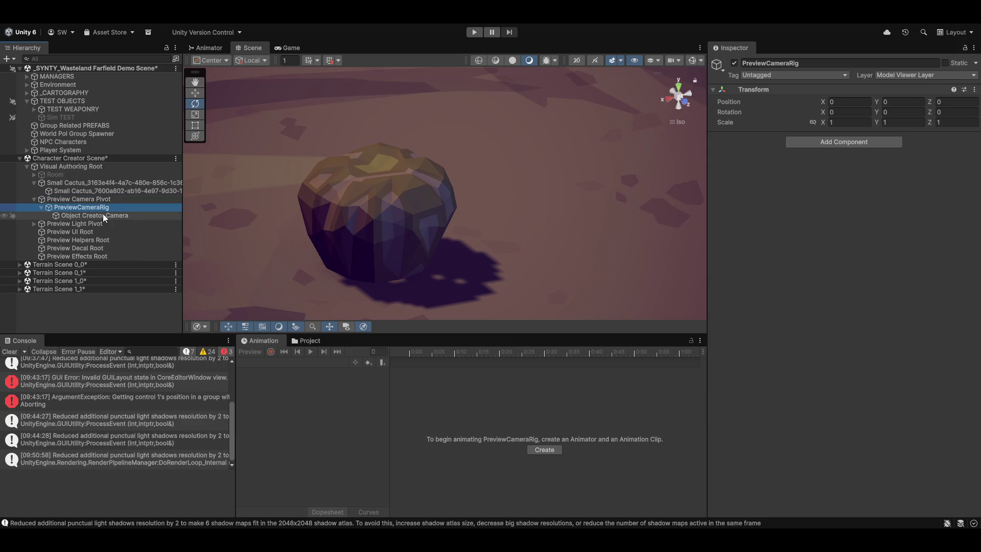
pyautogui.click(102, 215)
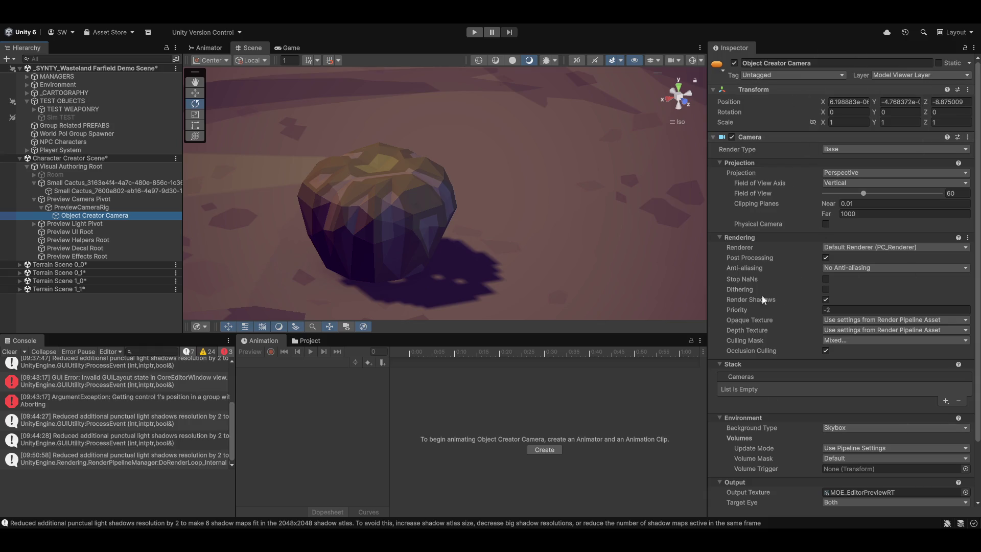
pyautogui.click(844, 340)
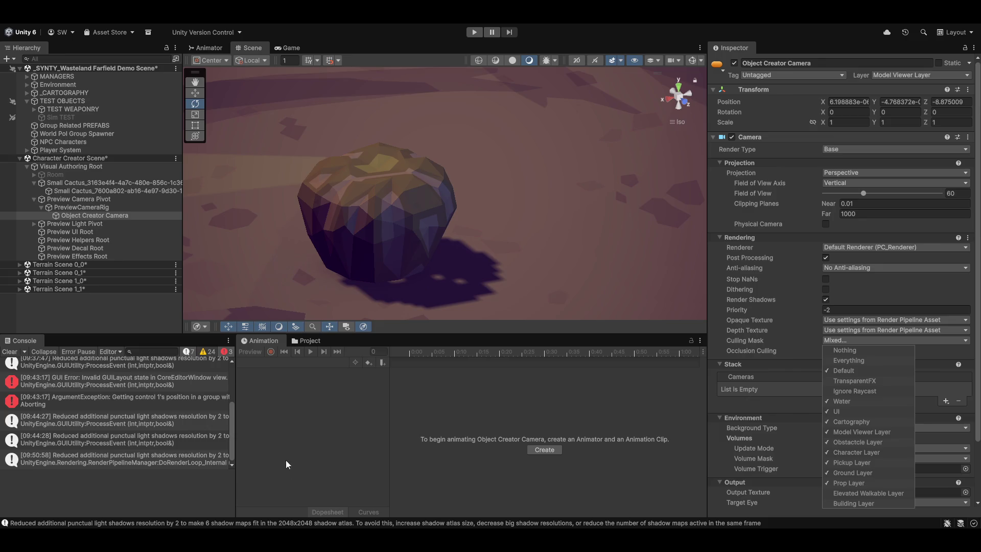
# - Leave the Culling Mask unchanged, orbit and zoom out over the fenced arena, and enable Gizmos
pyautogui.click(161, 498)
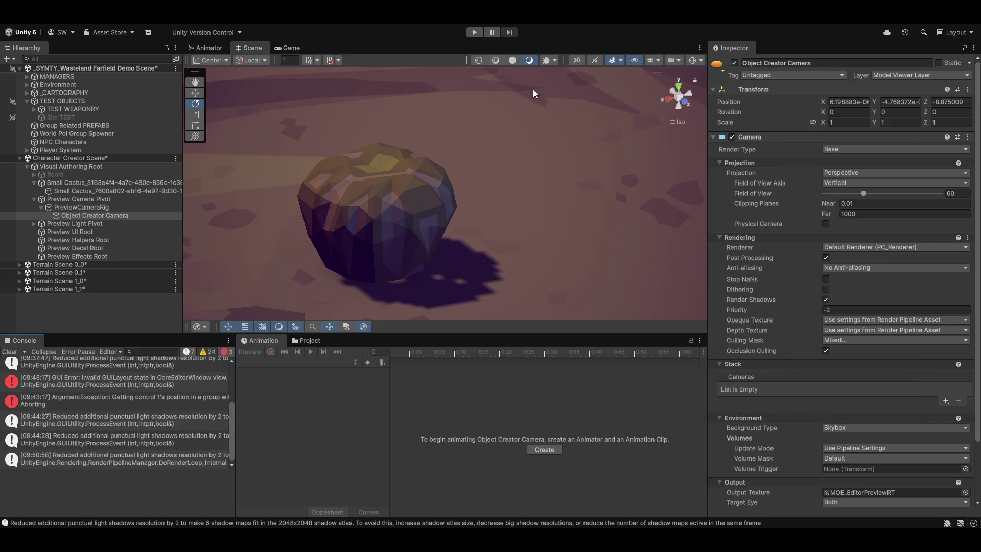
pyautogui.moveTo(532, 89); pyautogui.dragTo(461, 210)
pyautogui.scroll(-10, 461, 210)
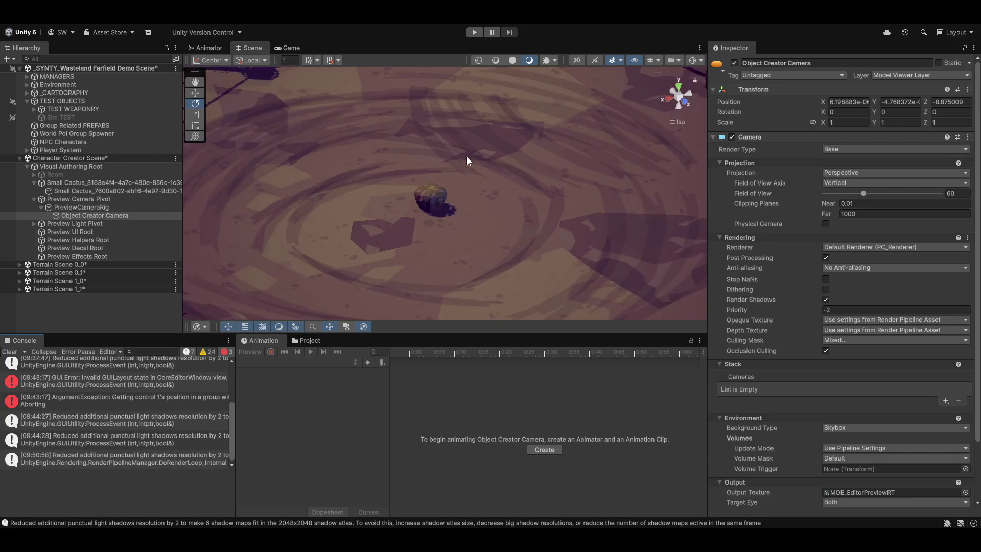
pyautogui.moveTo(446, 147)
pyautogui.mouseDown()
pyautogui.moveTo(434, 196)
pyautogui.moveTo(527, 228)
pyautogui.moveTo(575, 232)
pyautogui.moveTo(530, 235)
pyautogui.mouseUp()
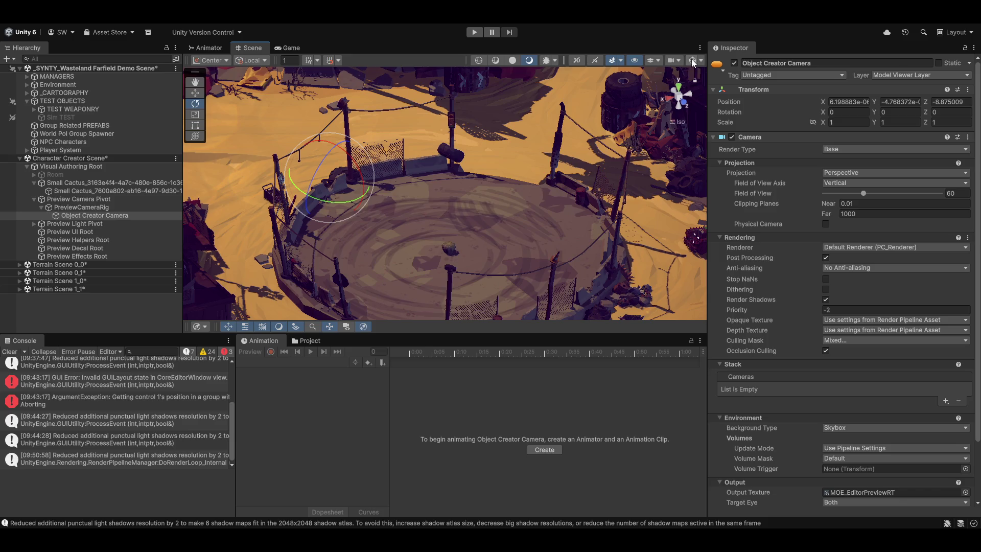
pyautogui.click(692, 61)
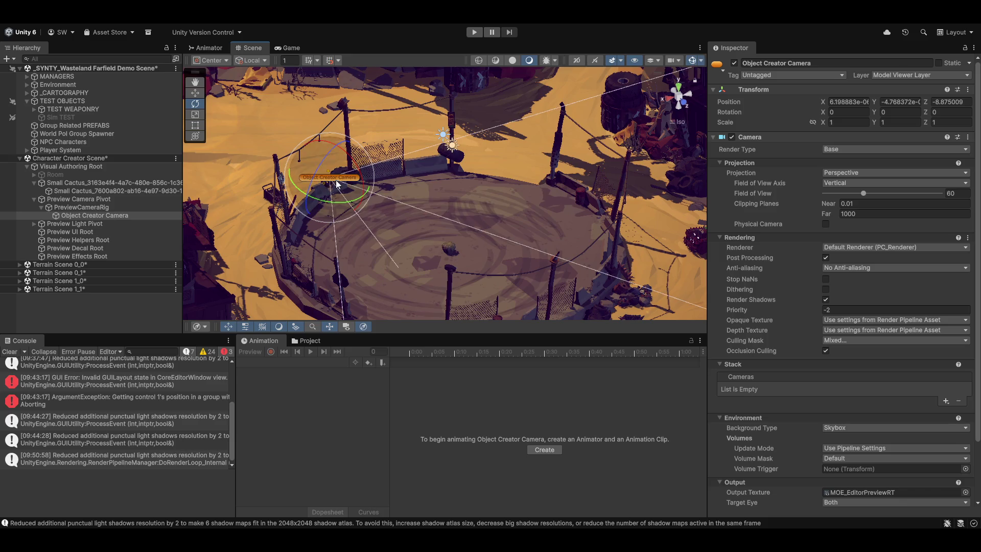
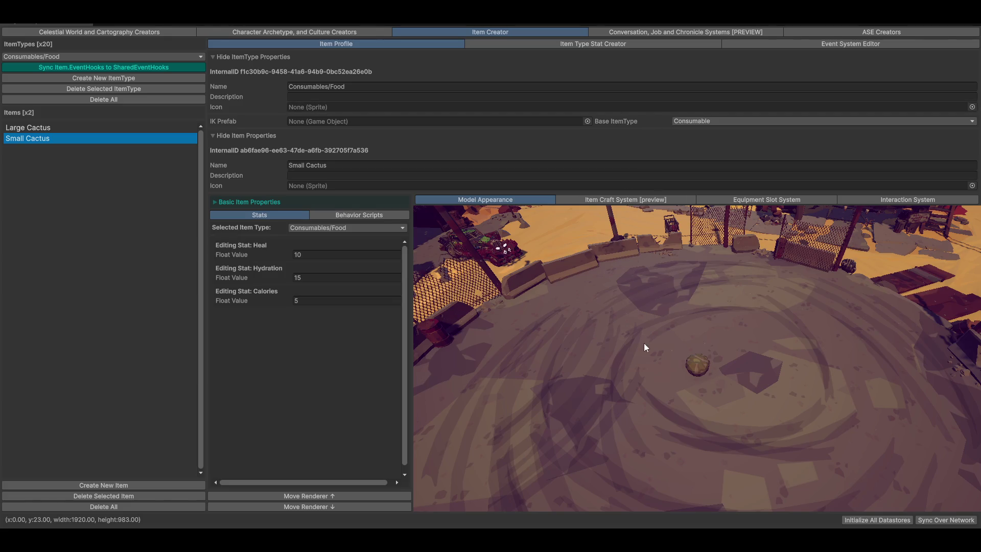
# - Tilt the cactus preview to a low side view, then bring up the Celestial World and Cartography Creators
pyautogui.moveTo(778, 389)
pyautogui.mouseDown()
pyautogui.moveTo(759, 363)
pyautogui.moveTo(829, 377)
pyautogui.moveTo(550, 426)
pyautogui.moveTo(789, 427)
pyautogui.moveTo(759, 416)
pyautogui.moveTo(777, 397)
pyautogui.moveTo(762, 390)
pyautogui.moveTo(789, 381)
pyautogui.moveTo(756, 406)
pyautogui.moveTo(771, 402)
pyautogui.moveTo(786, 418)
pyautogui.mouseUp()
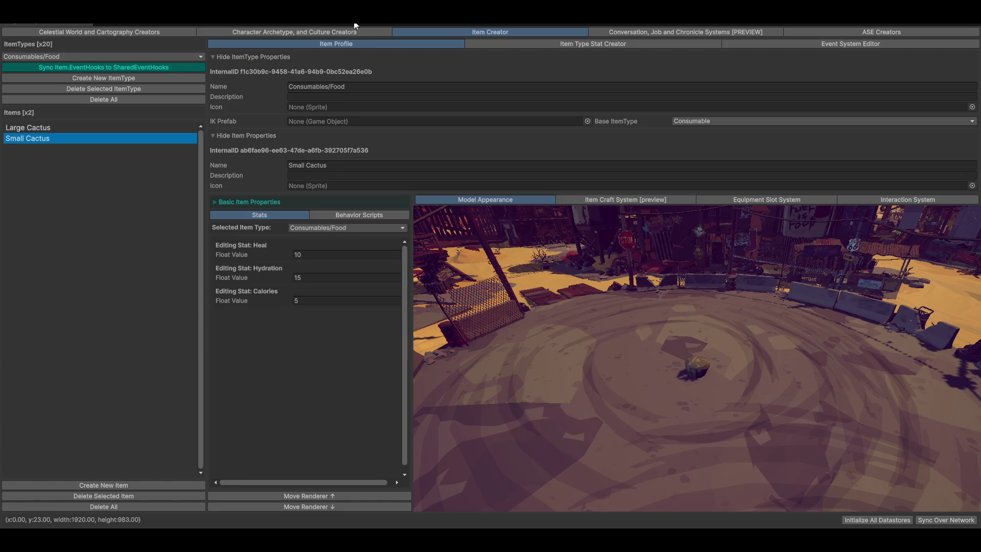
pyautogui.click(90, 33)
# - Open the Noise Map Surface Generator and set map width and height to 128
pyautogui.click(879, 168)
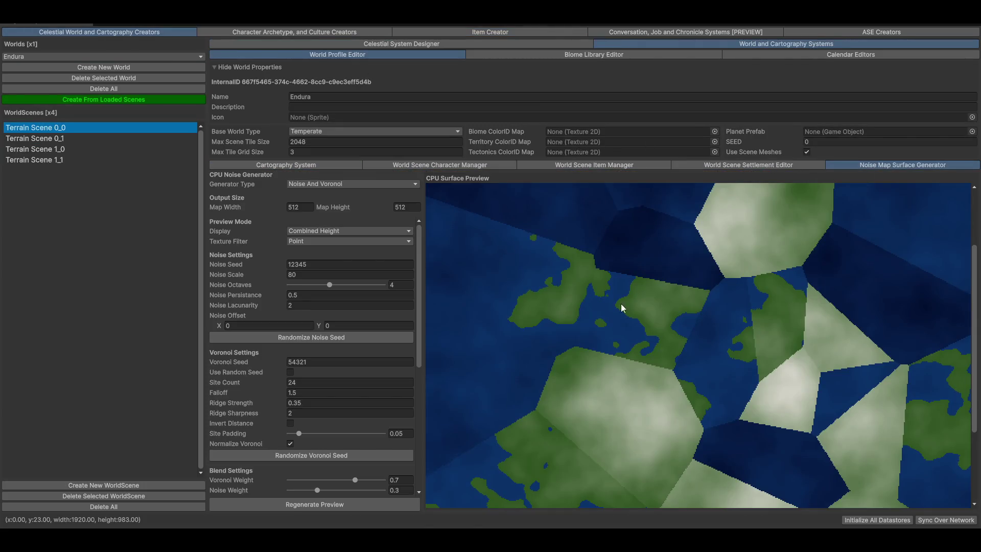
pyautogui.scroll(-4, 753, 477)
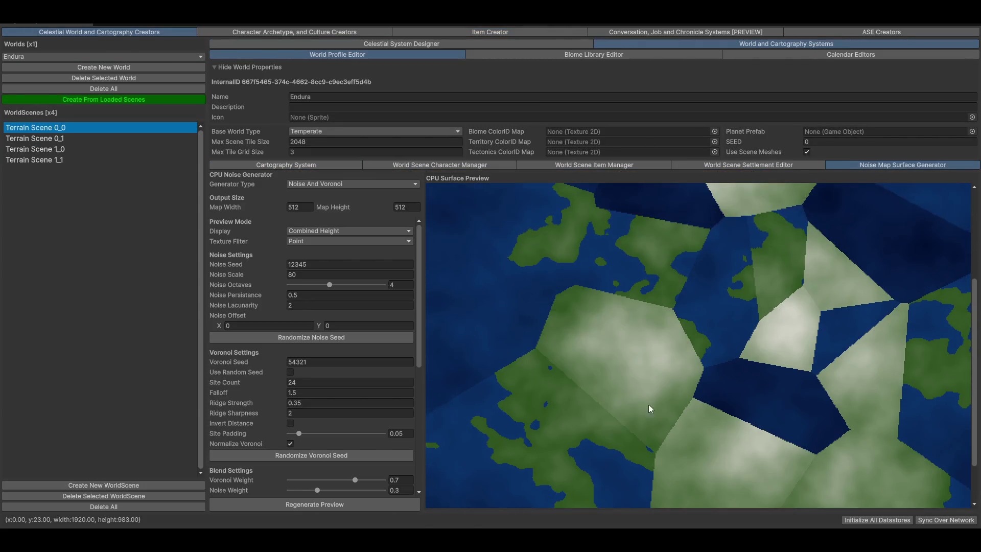
pyautogui.click(309, 207)
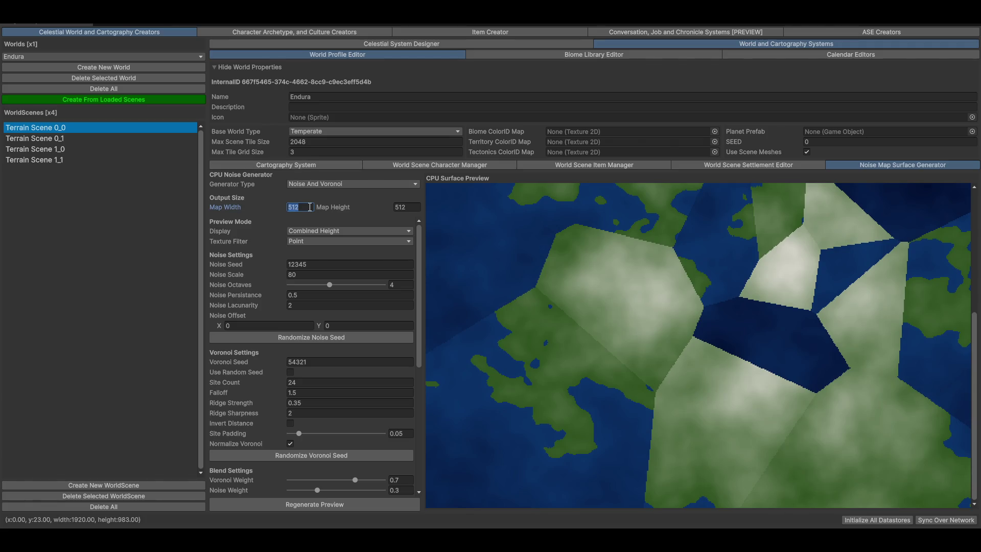
pyautogui.write('128')
pyautogui.press('Tab')
pyautogui.write('128')
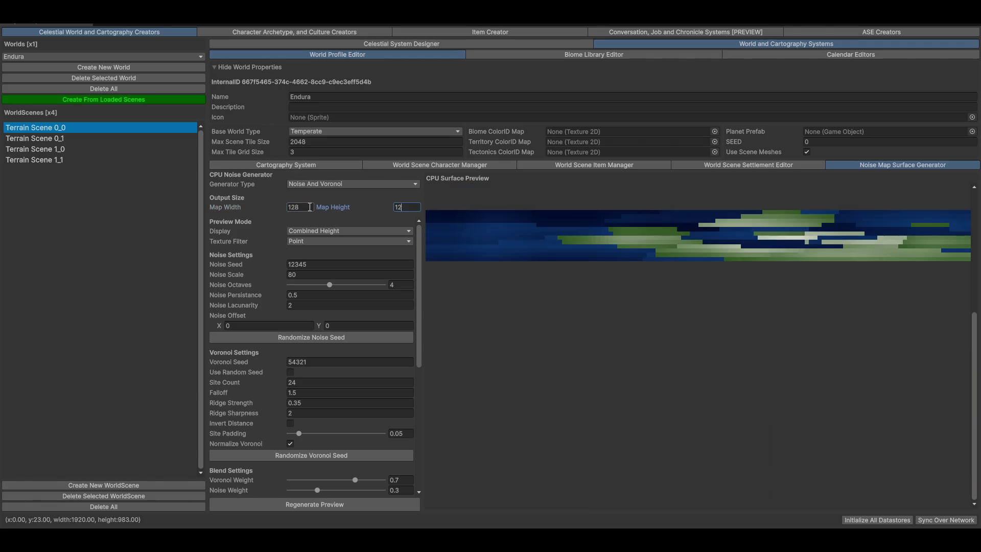
pyautogui.moveTo(717, 377)
pyautogui.mouseDown()
pyautogui.moveTo(715, 345)
pyautogui.moveTo(724, 373)
pyautogui.mouseUp()
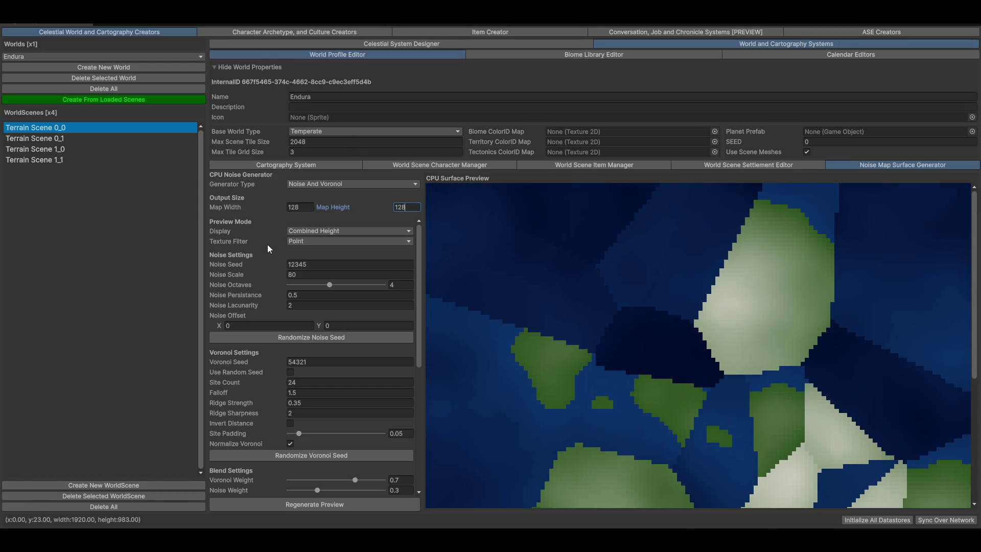
# - Switch texture filtering to Trilinear and lower the noise scale
pyautogui.click(304, 241)
pyautogui.click(323, 281)
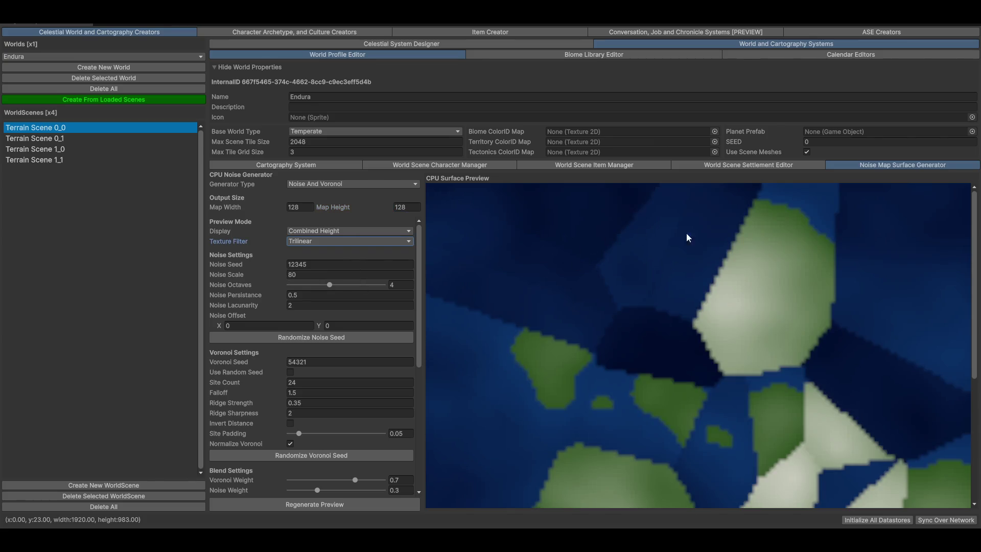
pyautogui.scroll(-5, 687, 237)
pyautogui.moveTo(239, 276)
pyautogui.mouseDown()
pyautogui.moveTo(299, 277)
pyautogui.moveTo(13, 295)
pyautogui.moveTo(64, 283)
pyautogui.moveTo(41, 293)
pyautogui.moveTo(261, 367)
pyautogui.mouseUp()
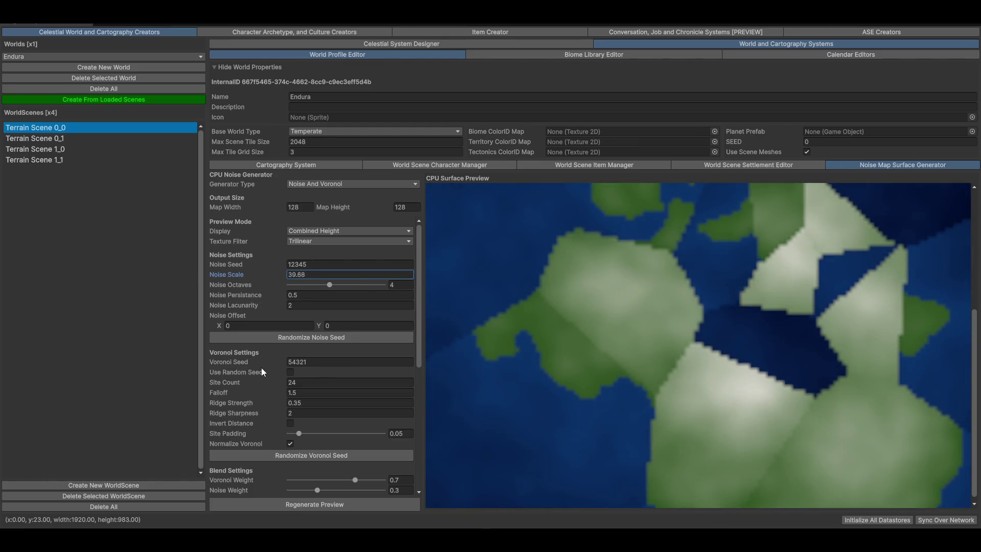
# - Reroll the Voronoi seed three times and set ridge strength to 7.9
pyautogui.click(307, 459)
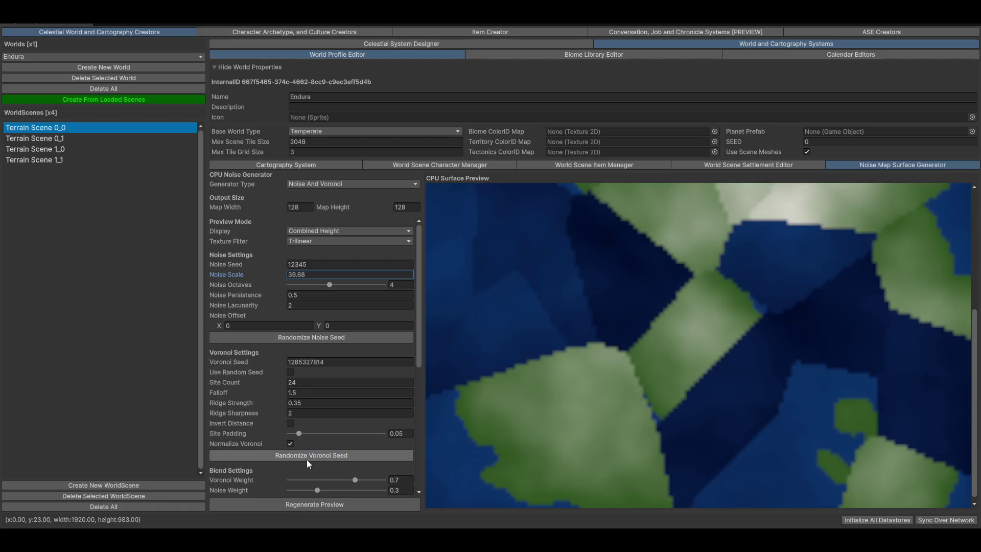
pyautogui.click(306, 459)
pyautogui.click(307, 458)
pyautogui.moveTo(245, 403); pyautogui.dragTo(271, 403)
pyautogui.moveTo(271, 405); pyautogui.dragTo(265, 408)
pyautogui.scroll(-8, 264, 442)
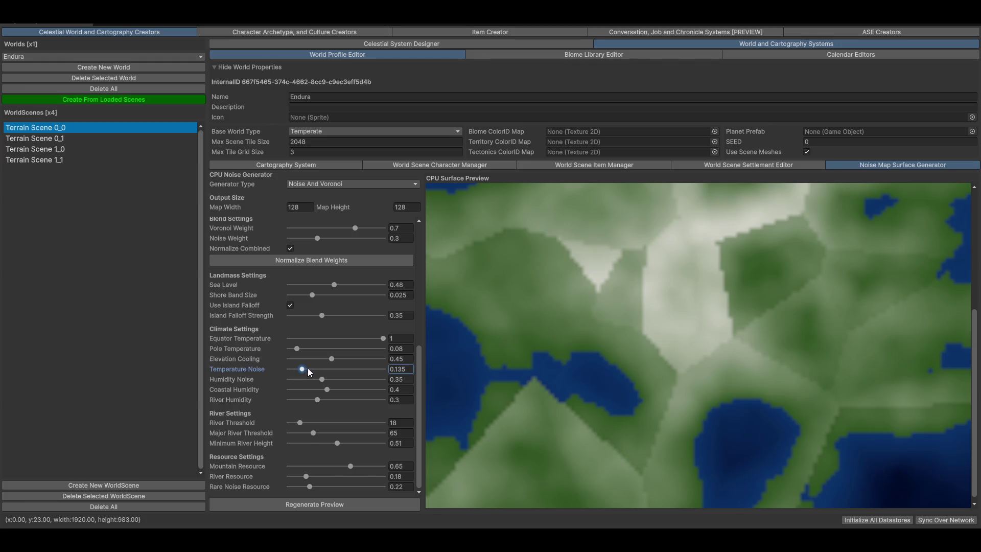
pyautogui.scroll(6, 260, 419)
pyautogui.scroll(3, 259, 419)
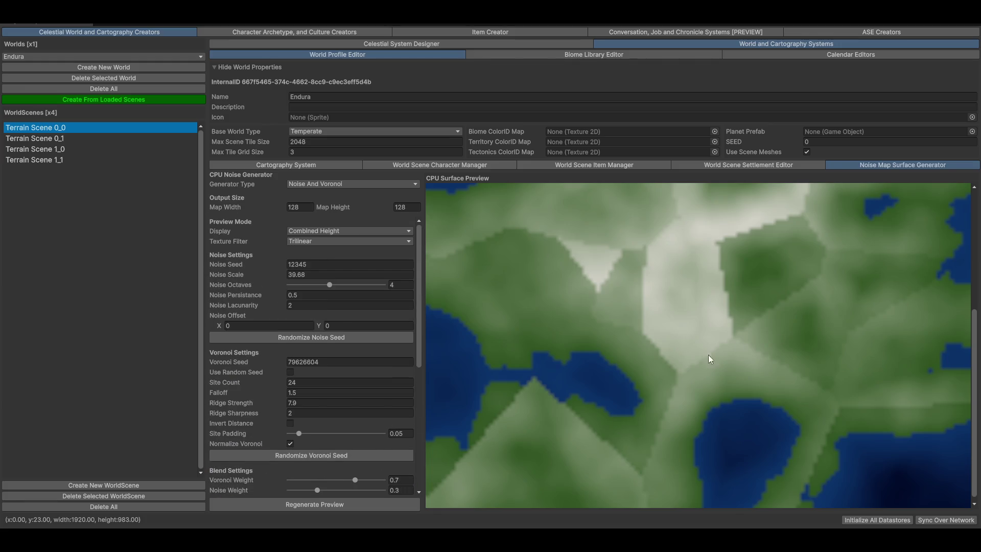
pyautogui.scroll(5, 687, 409)
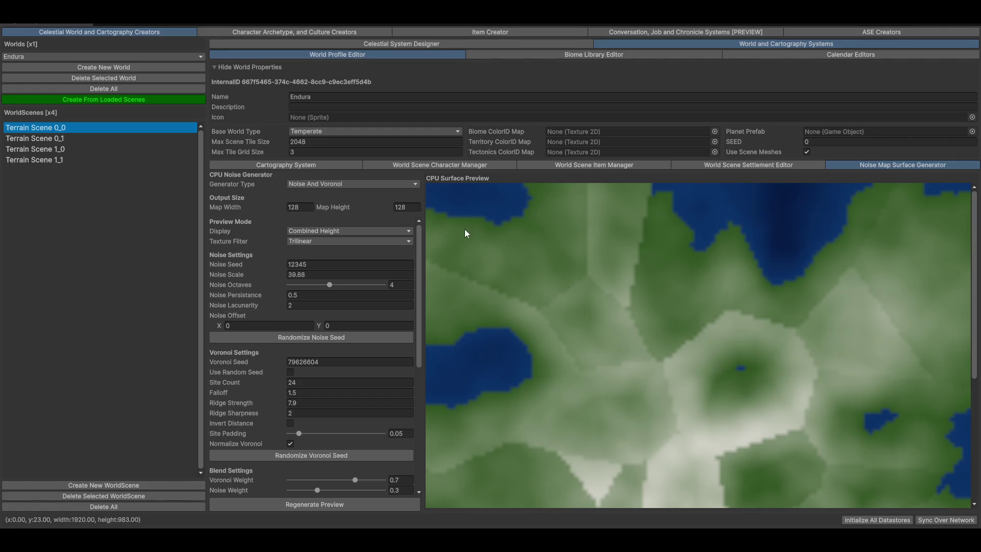
pyautogui.click(304, 231)
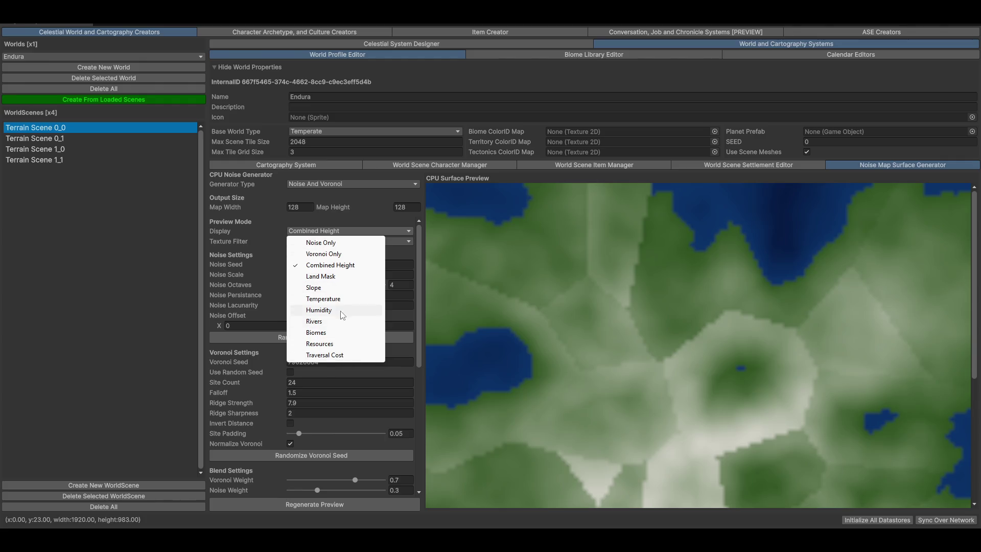
# - Change the preview Display mode to Land Mask, then to Biomes
pyautogui.click(346, 276)
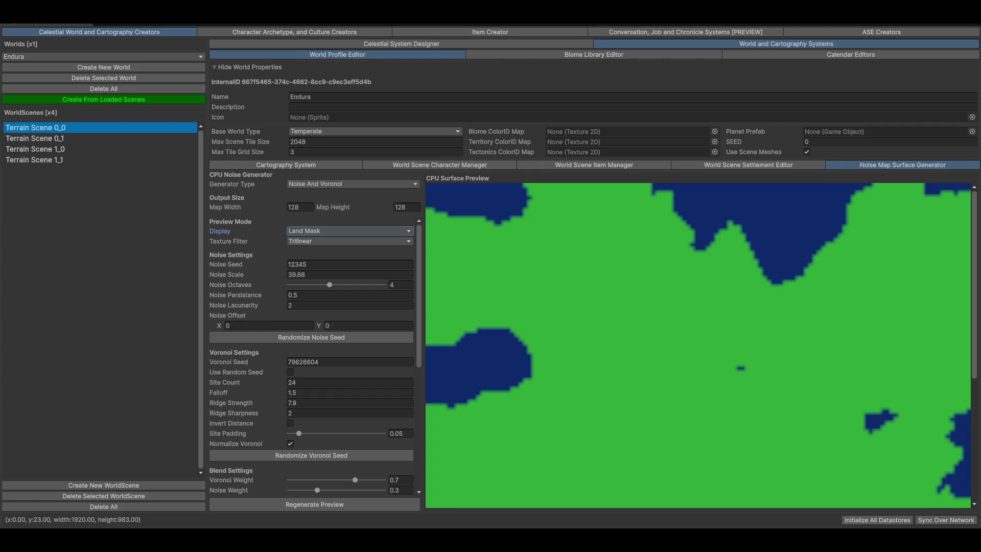
pyautogui.click(325, 230)
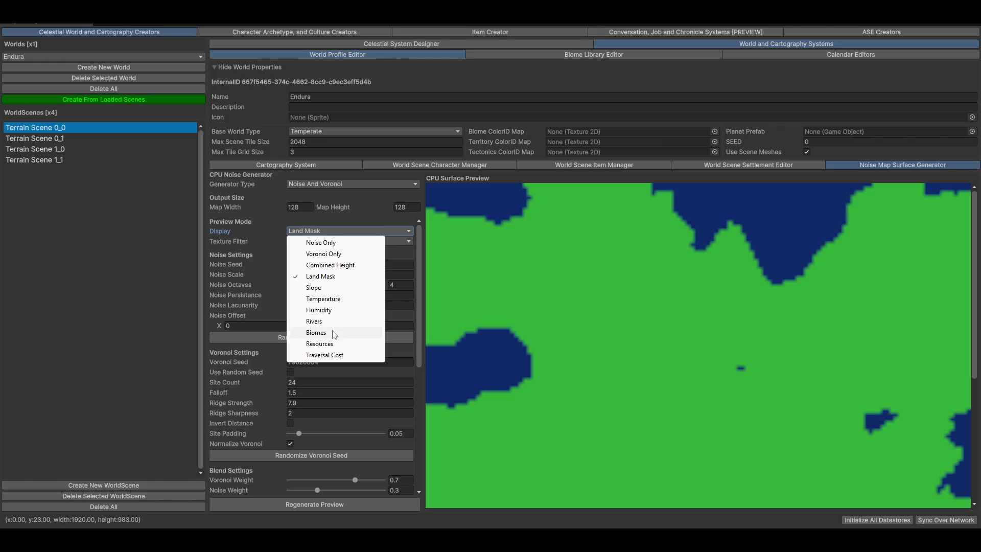
pyautogui.click(316, 333)
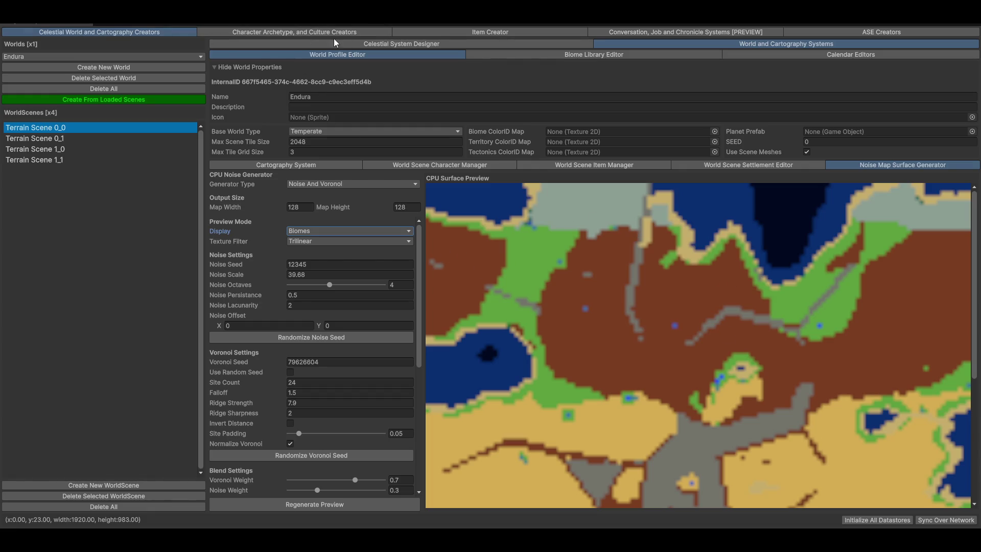
# - Create a new biome named Desert in the Biome Library Editor, then return to the world profile
pyautogui.click(565, 56)
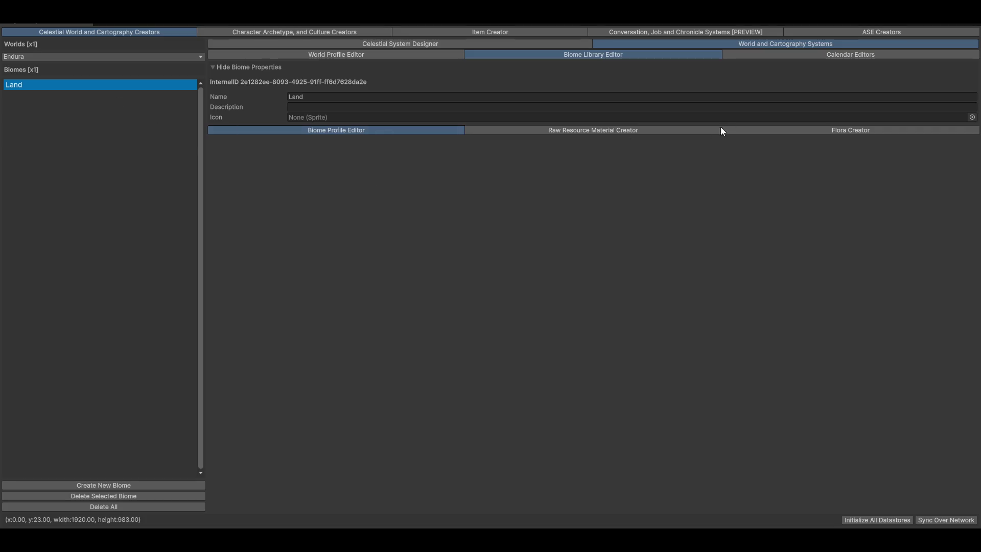
pyautogui.click(315, 54)
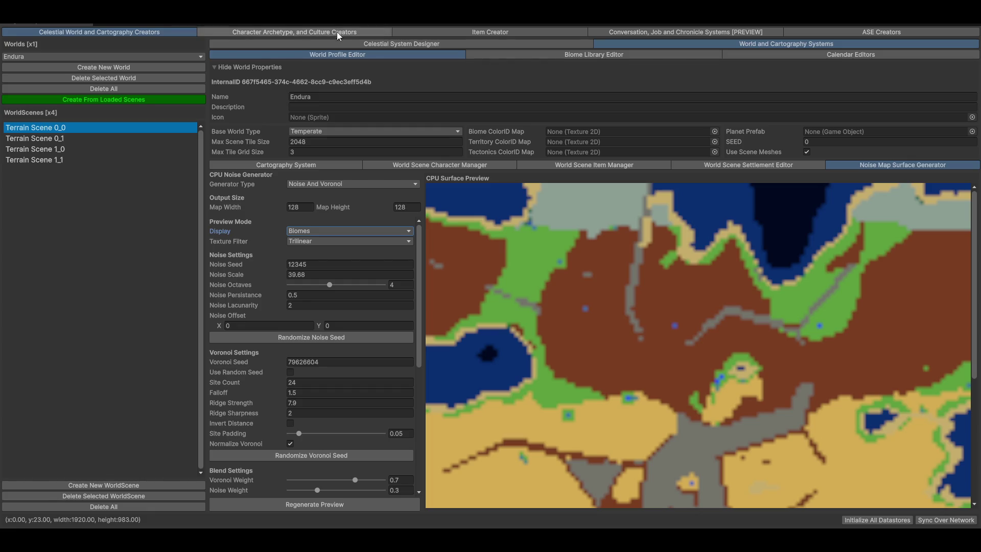
pyautogui.click(578, 54)
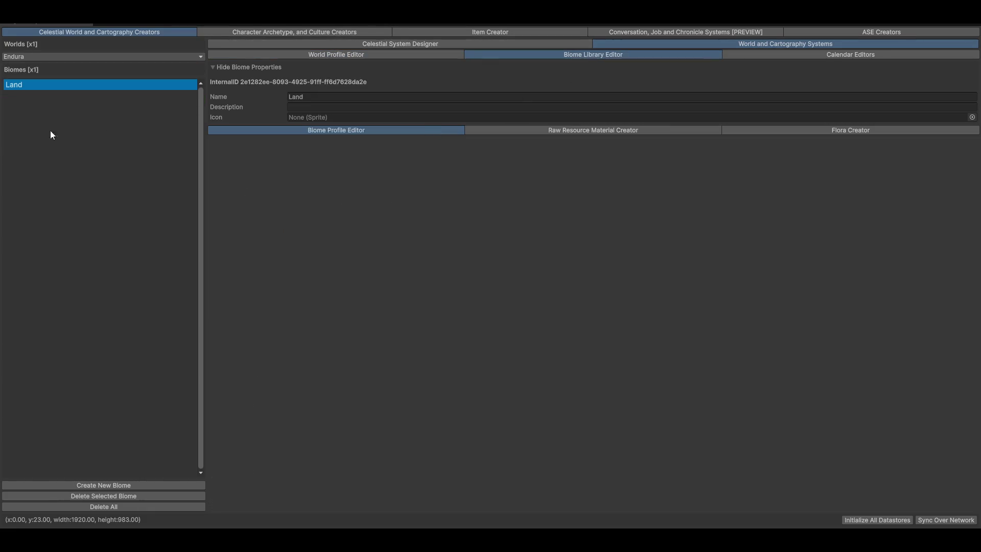
pyautogui.click(84, 484)
pyautogui.click(384, 97)
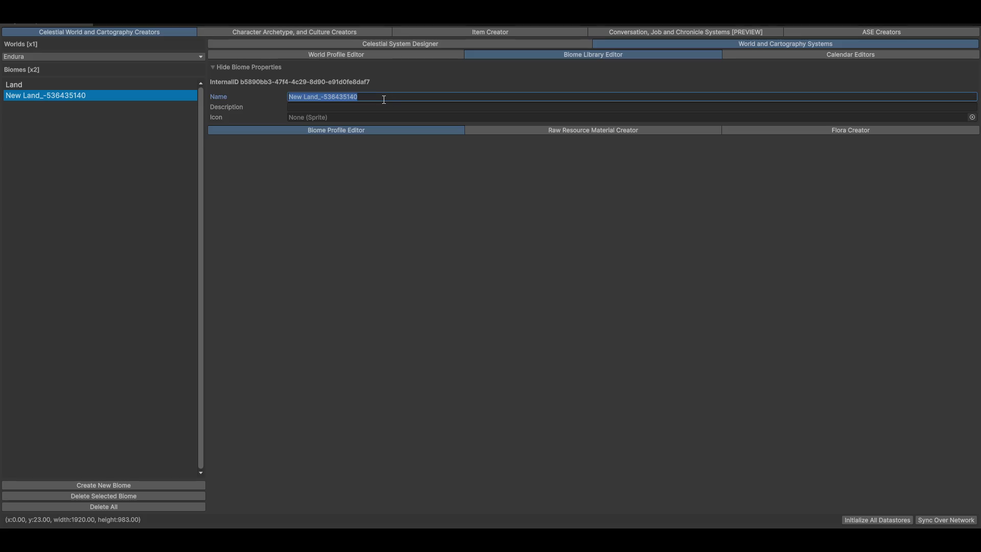
pyautogui.write('Desert')
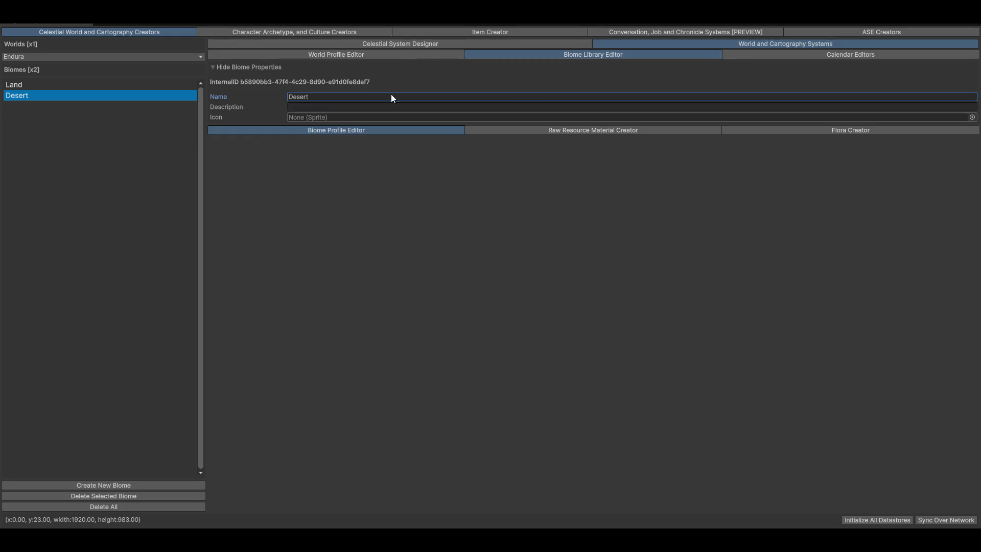
pyautogui.click(324, 53)
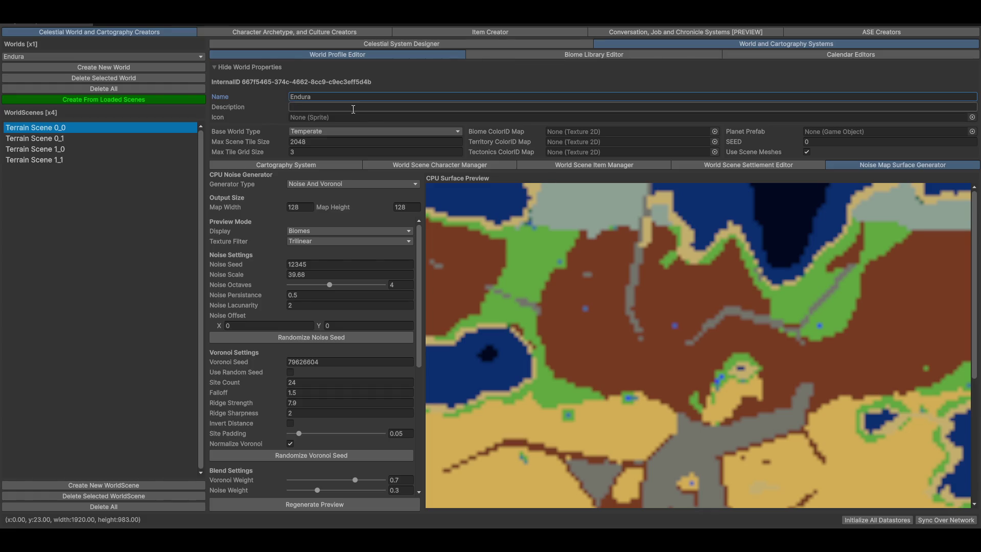
pyautogui.click(828, 56)
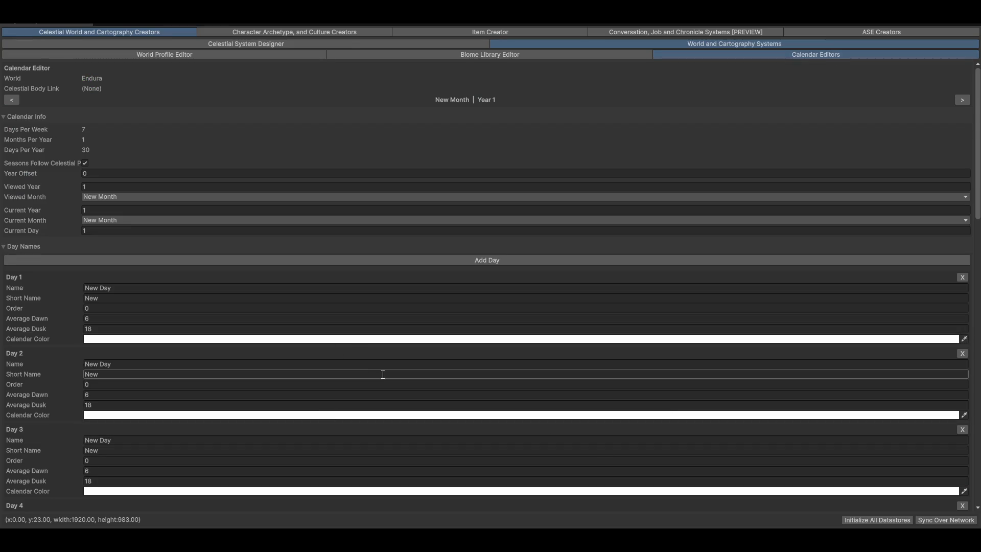
# - Browse the Calendar Grid, selecting days 28, 24 and 12
pyautogui.scroll(-15, 641, 310)
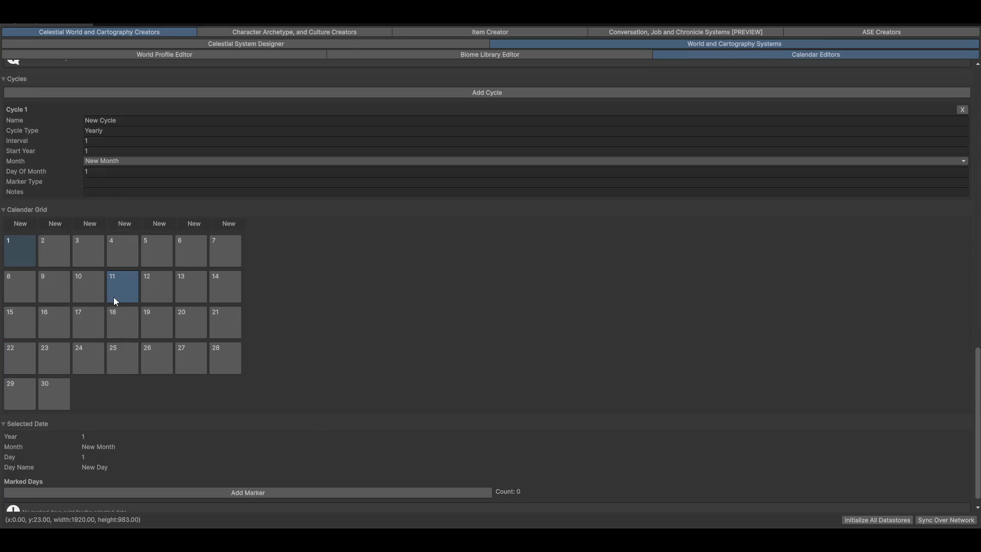
pyautogui.click(113, 296)
pyautogui.click(231, 352)
pyautogui.click(75, 357)
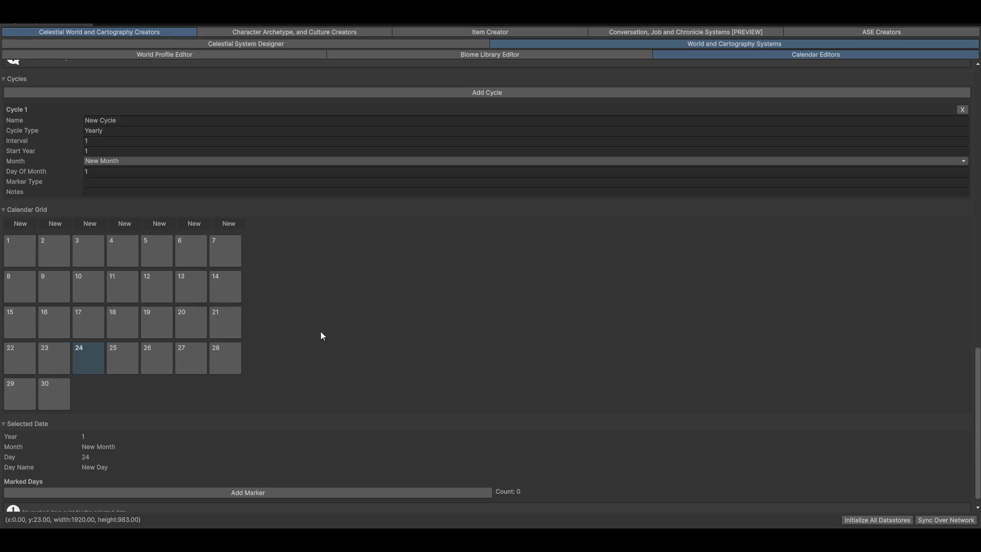
pyautogui.scroll(-1, 316, 337)
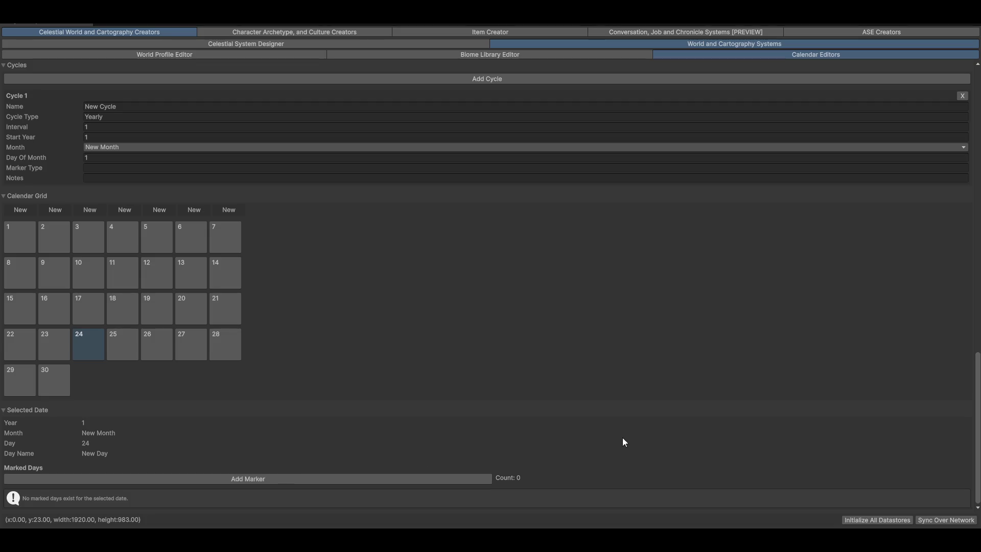
pyautogui.scroll(2, 219, 327)
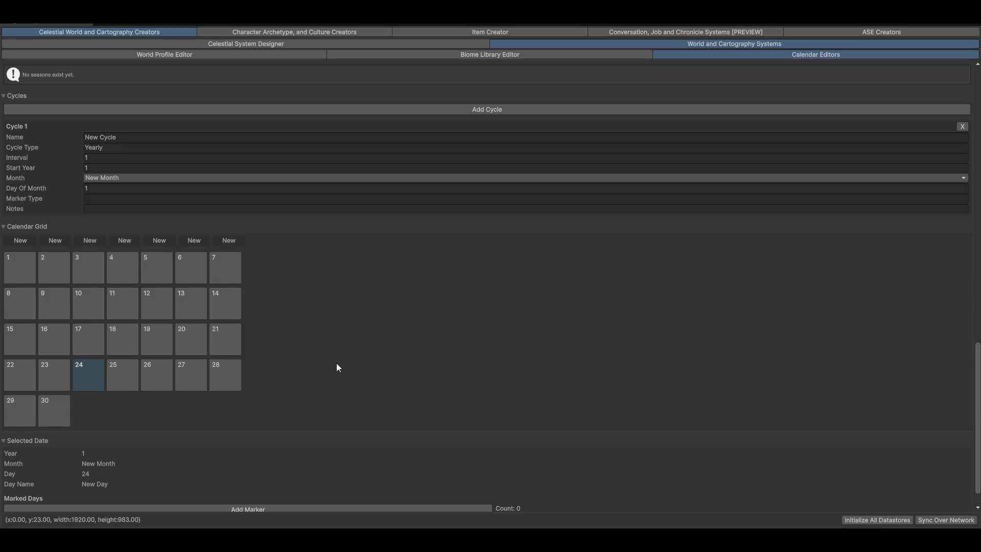
pyautogui.scroll(10, 306, 355)
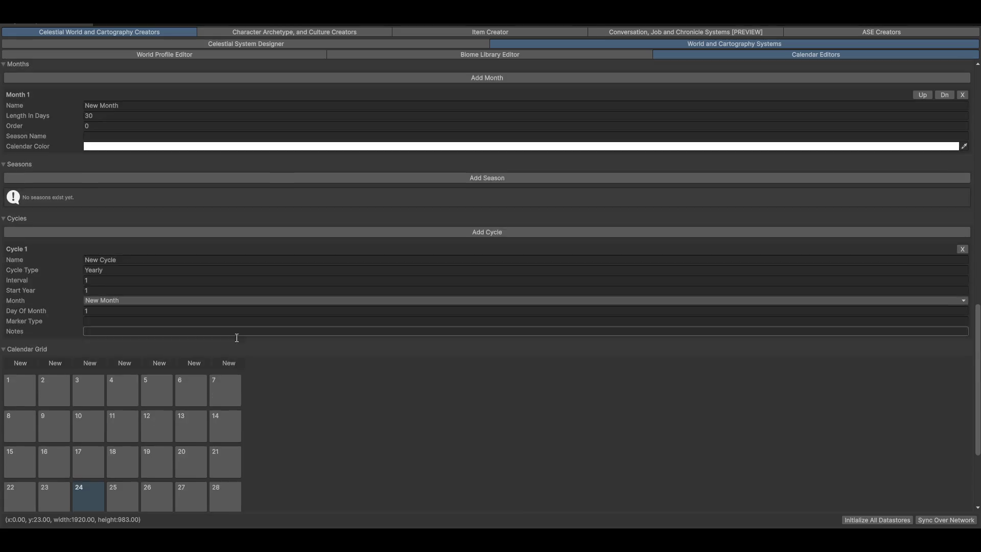
pyautogui.scroll(14, 253, 284)
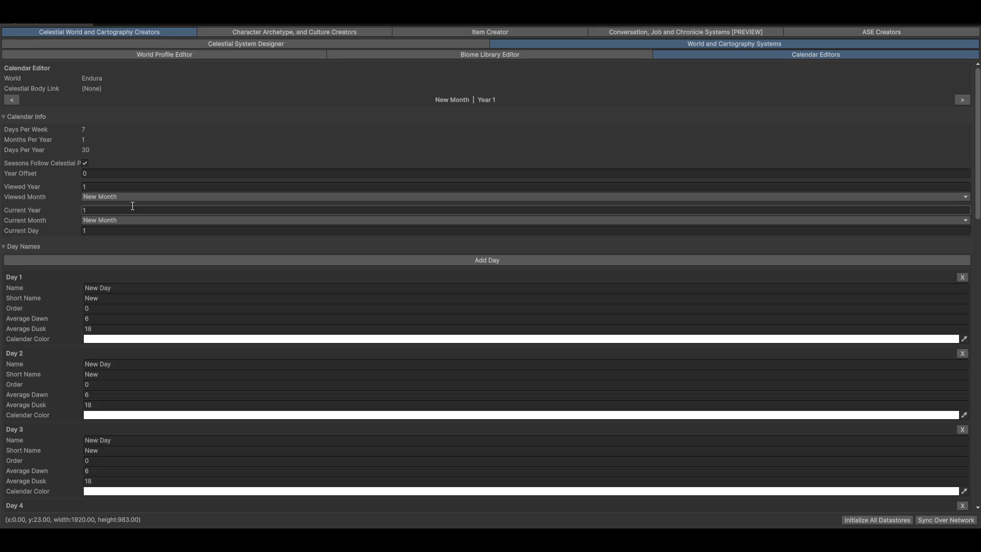
pyautogui.scroll(-10, 346, 376)
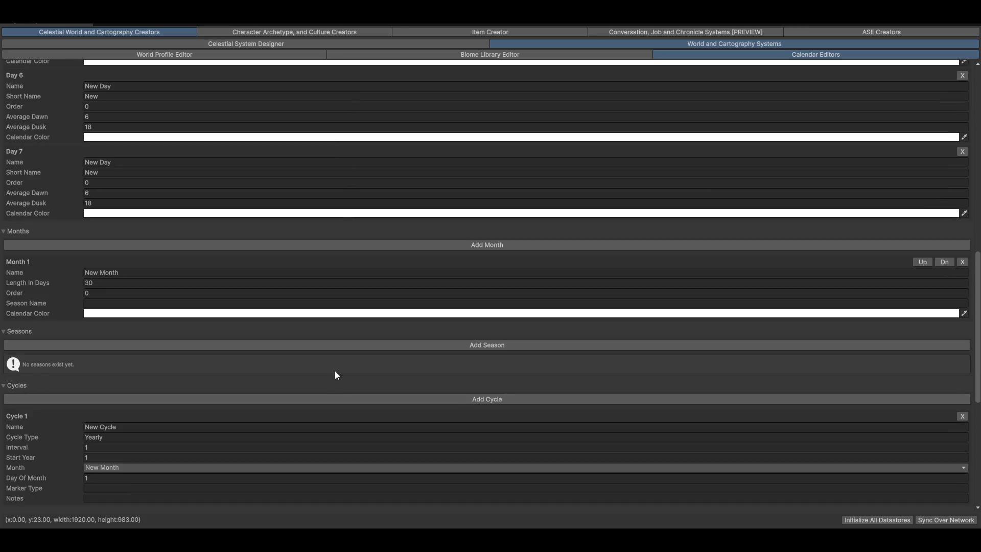
pyautogui.scroll(-6, 335, 369)
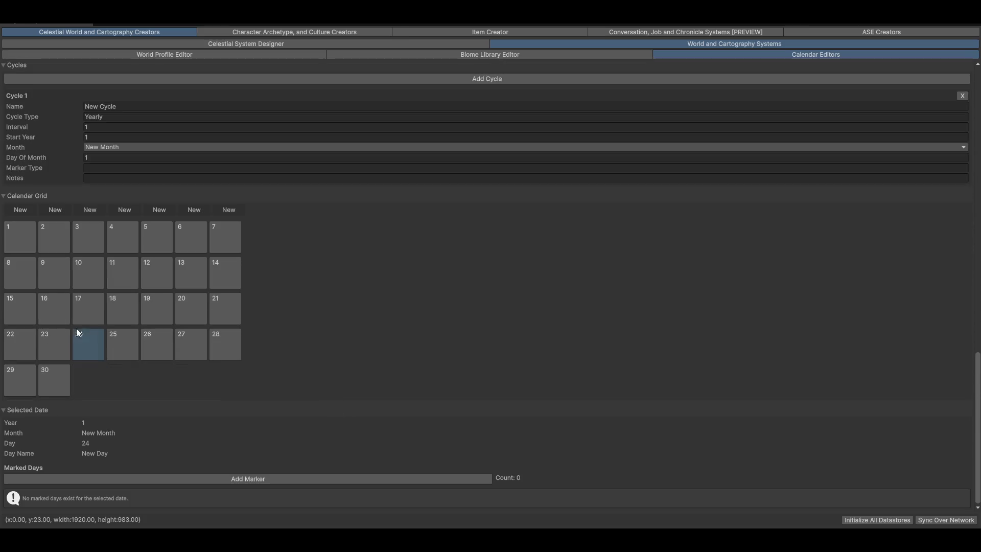
pyautogui.click(118, 305)
pyautogui.click(160, 268)
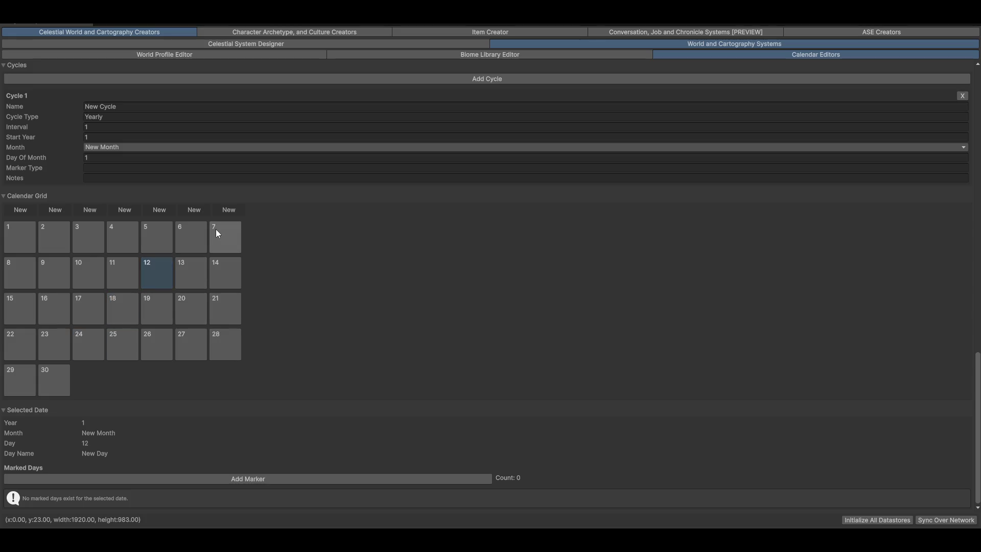
# - Scroll up to Seasons and add a new season
pyautogui.scroll(2, 273, 254)
pyautogui.scroll(2, 351, 359)
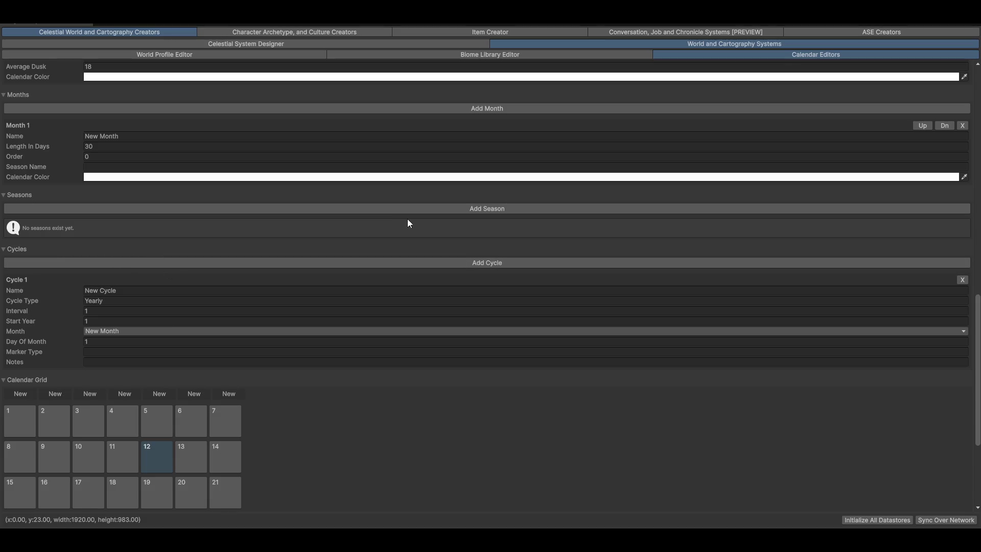
pyautogui.click(380, 209)
# - Name Season 1 'Harvest Season' and check day 11 in the calendar grid
pyautogui.click(136, 236)
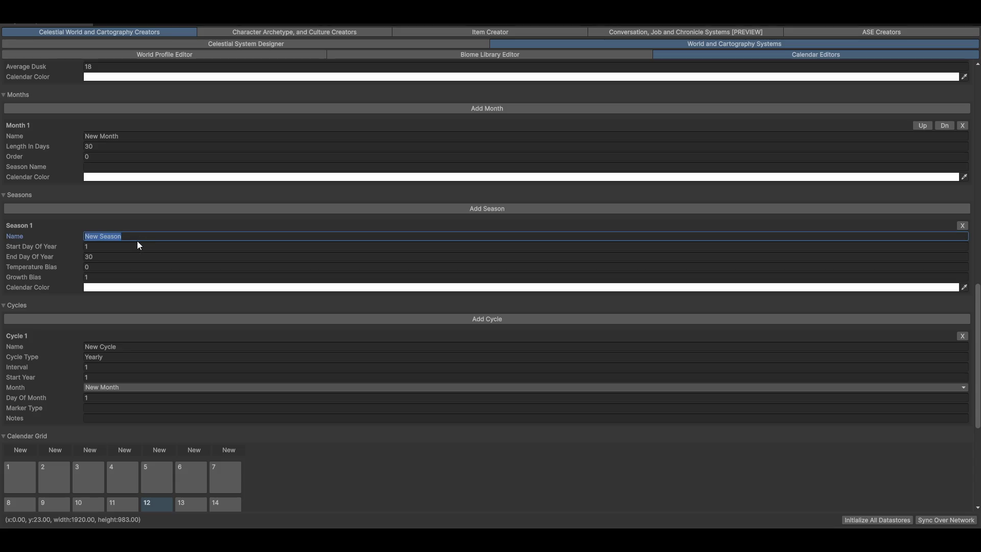
pyautogui.write('Harvest')
pyautogui.scroll(3, 296, 386)
pyautogui.scroll(9, 296, 386)
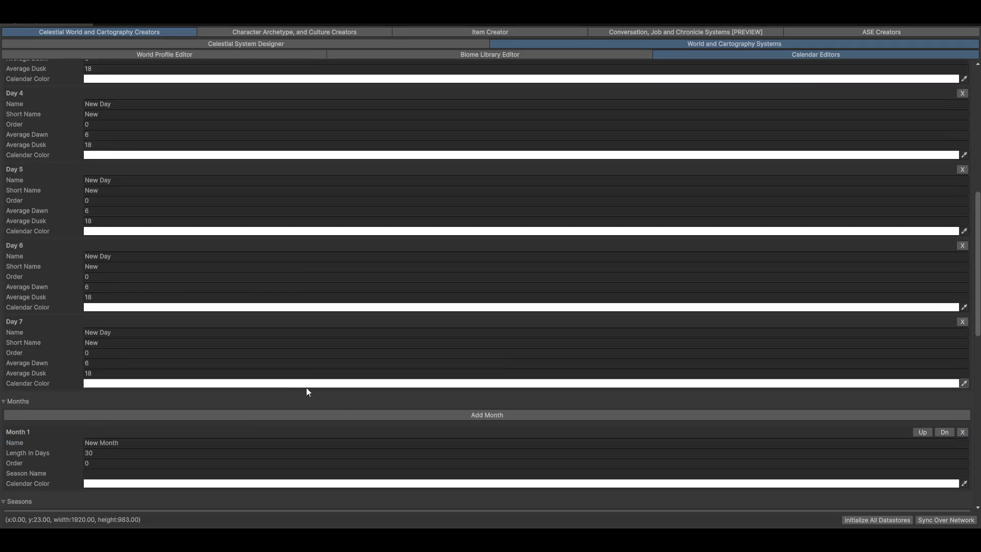
pyautogui.scroll(-12, 308, 396)
pyautogui.scroll(-3, 243, 467)
pyautogui.click(153, 327)
pyautogui.click(136, 327)
pyautogui.click(134, 368)
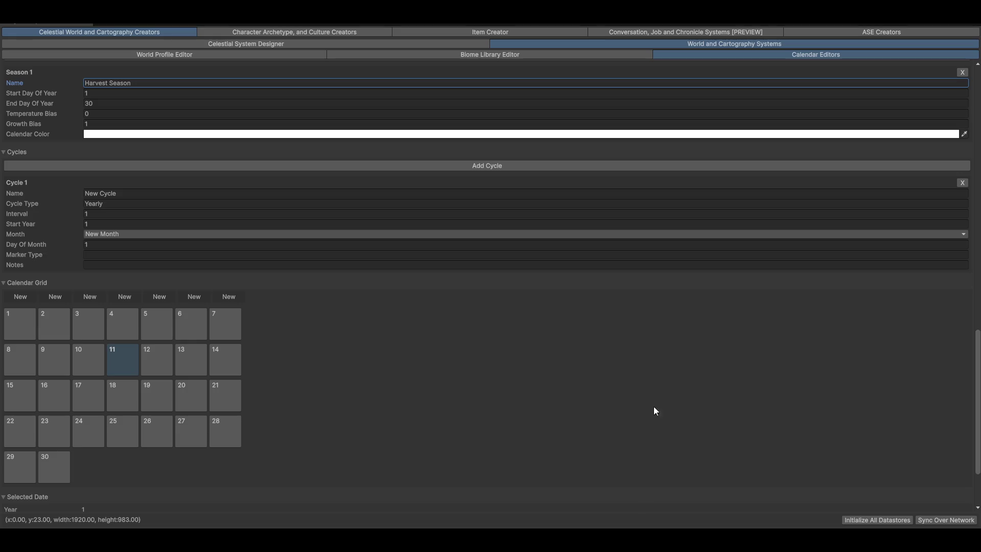
pyautogui.scroll(15, 494, 403)
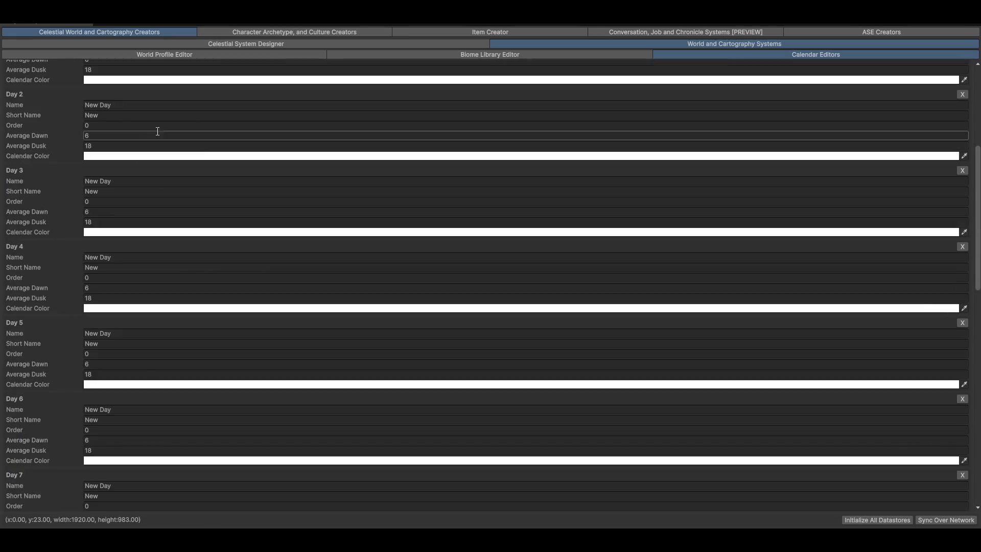
pyautogui.scroll(5, 158, 131)
# - Rename Day 1 to Sunday and Day 2 to Monday
pyautogui.click(136, 277)
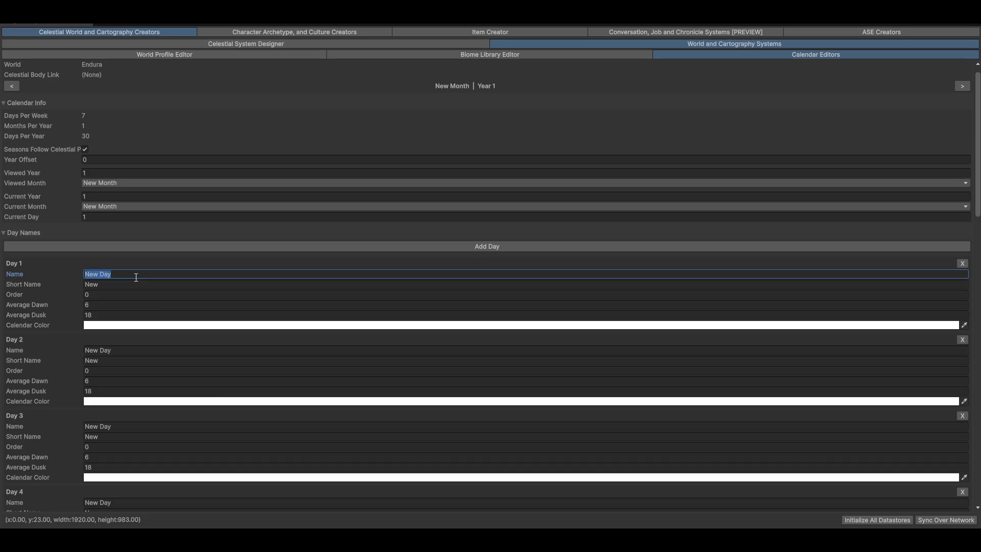
pyautogui.write('Sunday')
pyautogui.press('Tab')
pyautogui.press('Tab')
pyautogui.press('Tab')
pyautogui.write('Monday')
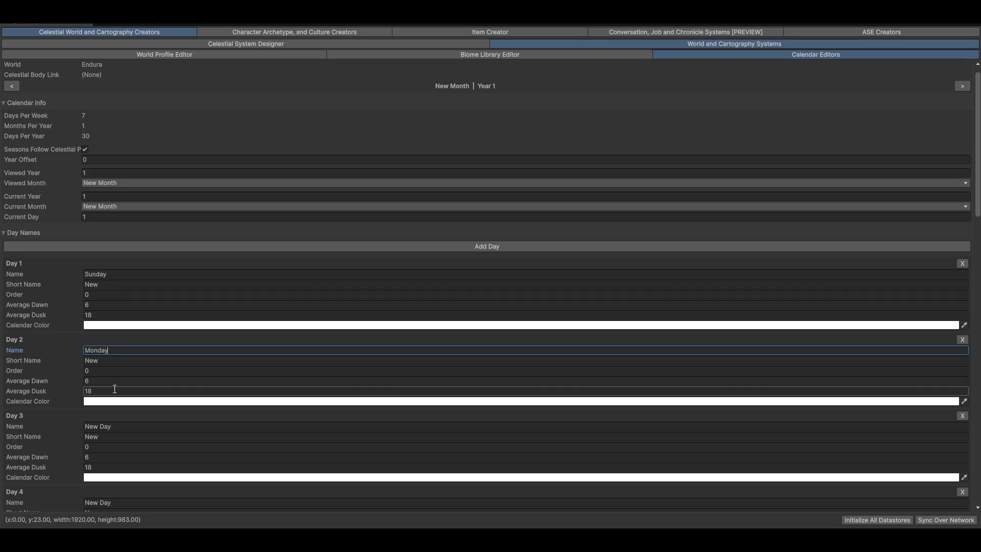
# - Select grid day 1 to check its day name and collapse the Months section
pyautogui.click(136, 426)
pyautogui.scroll(-10, 175, 405)
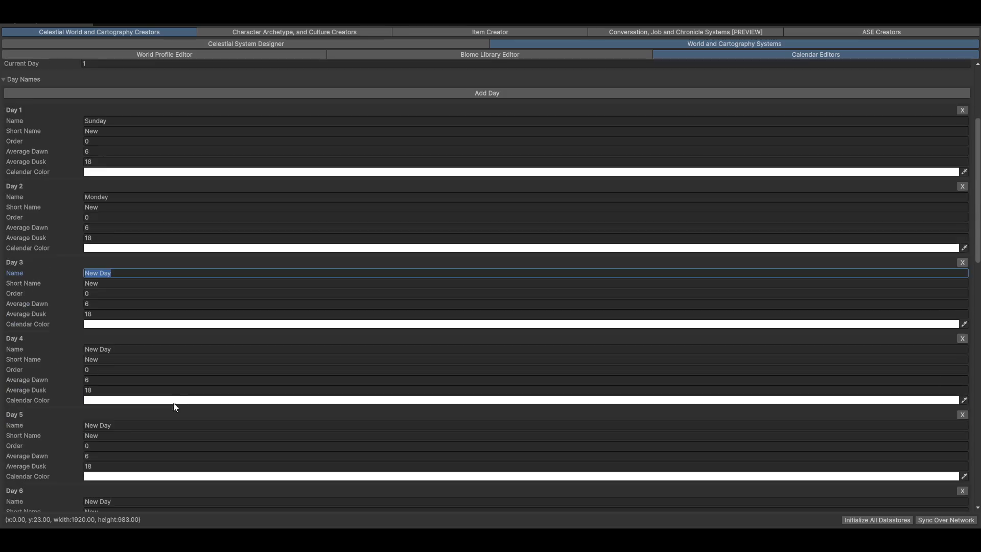
pyautogui.scroll(-15, 205, 431)
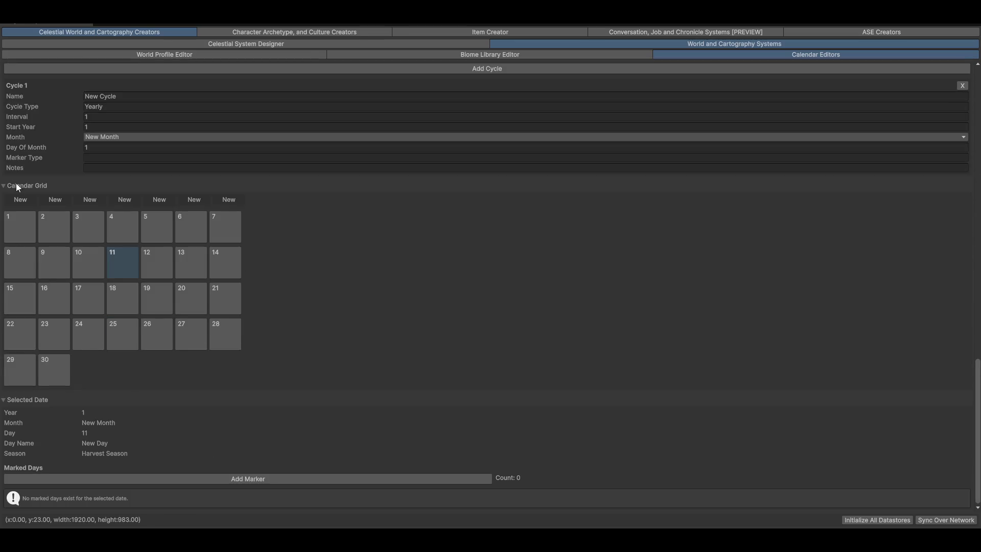
pyautogui.click(20, 227)
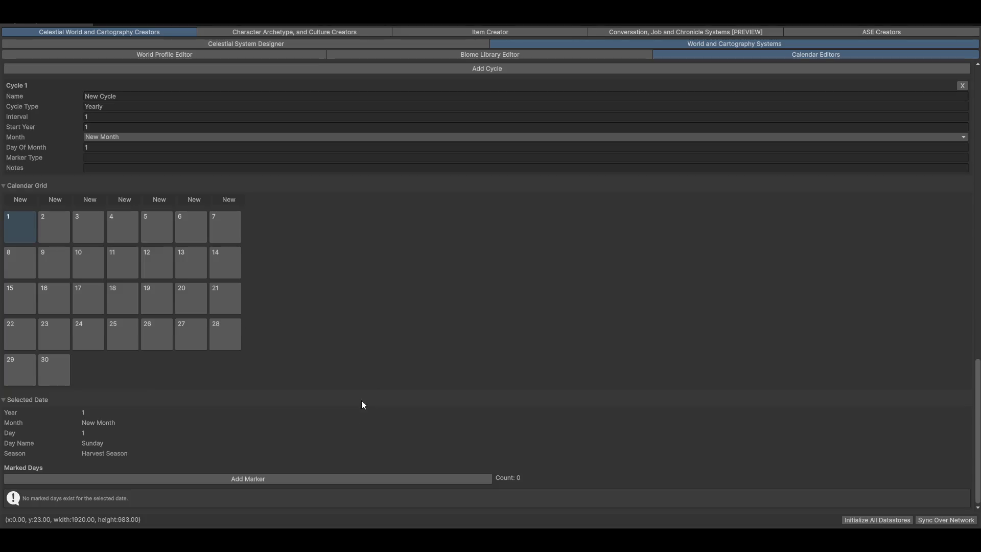
pyautogui.scroll(15, 342, 297)
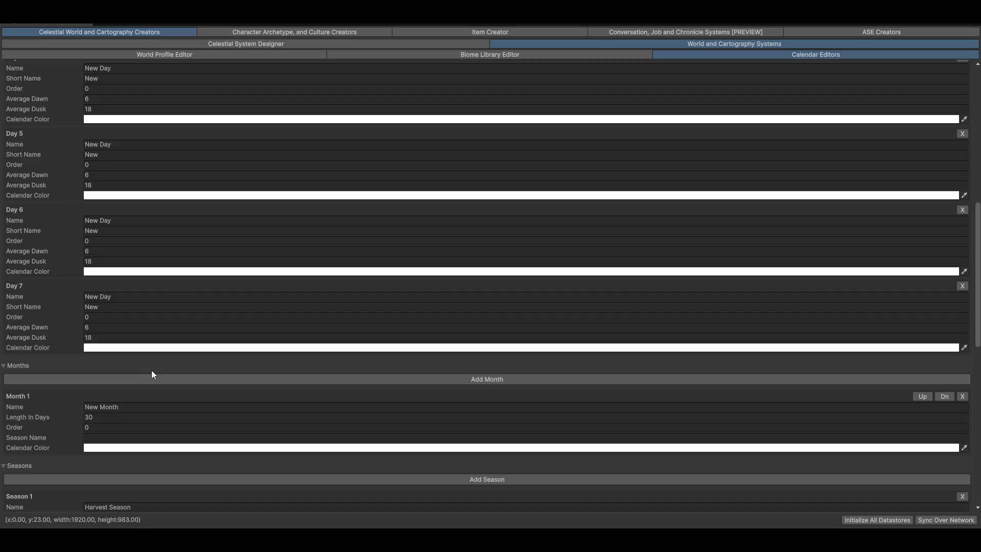
pyautogui.click(18, 366)
pyautogui.scroll(5, 181, 354)
pyautogui.scroll(10, 181, 354)
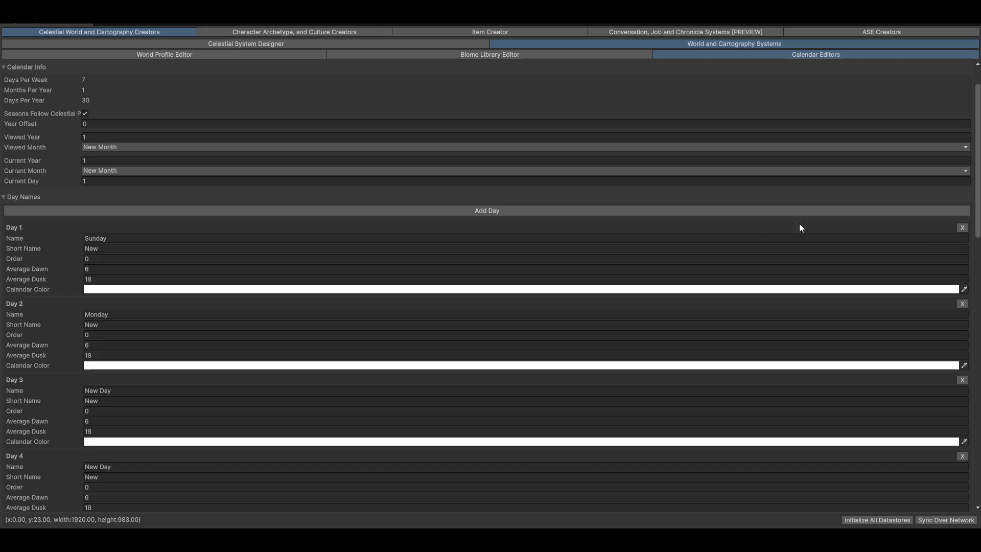
pyautogui.click(121, 250)
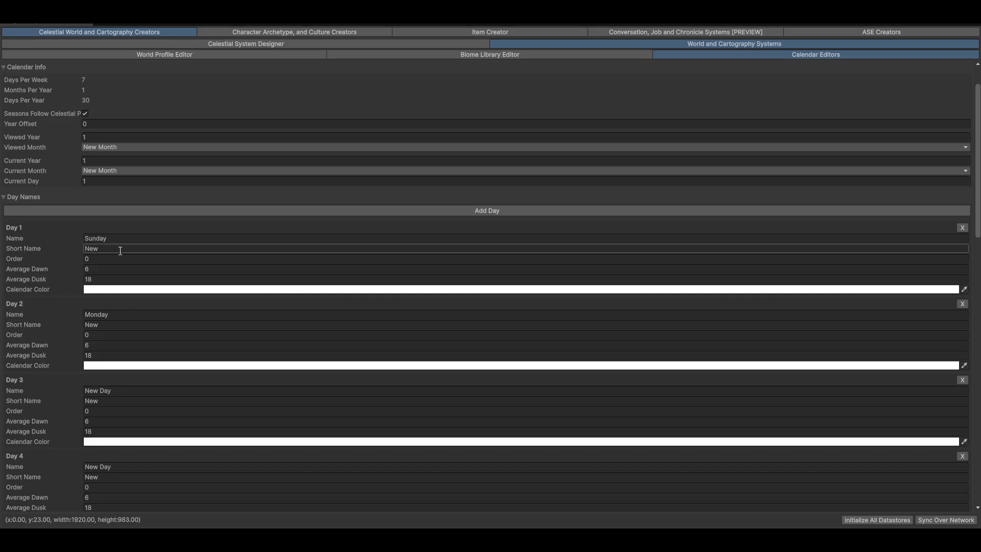
# - Set the short names of the first two days to Sun and Mon
pyautogui.doubleClick(119, 246)
pyautogui.write('Sun')
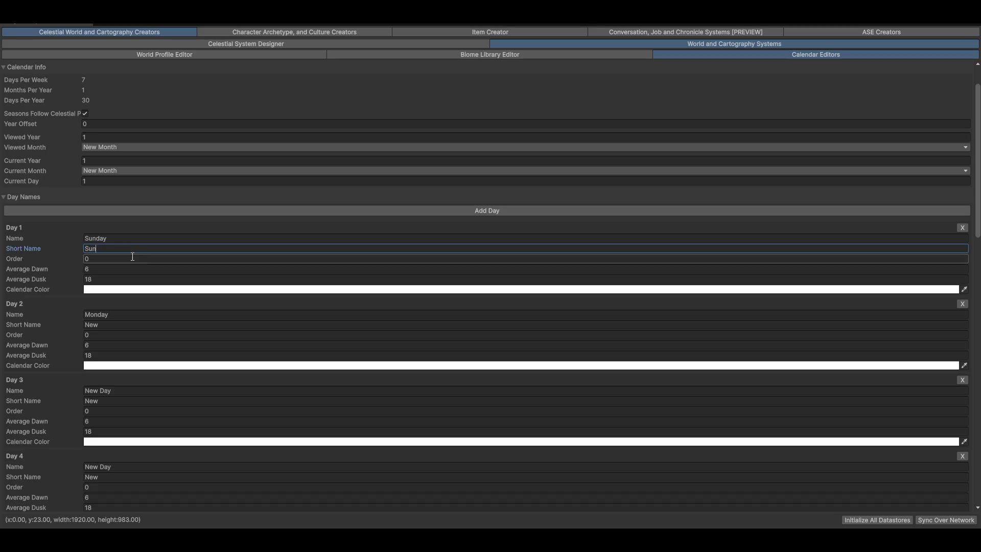
pyautogui.doubleClick(109, 325)
pyautogui.write('Mon')
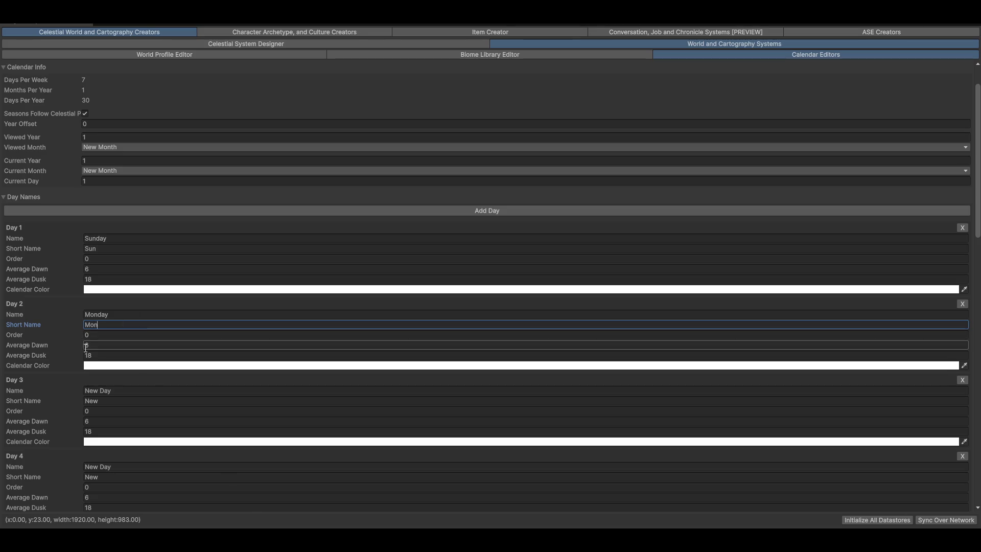
# - Set the Order of Days 2, 3 and 4 to 1, 2 and 3
pyautogui.doubleClick(106, 337)
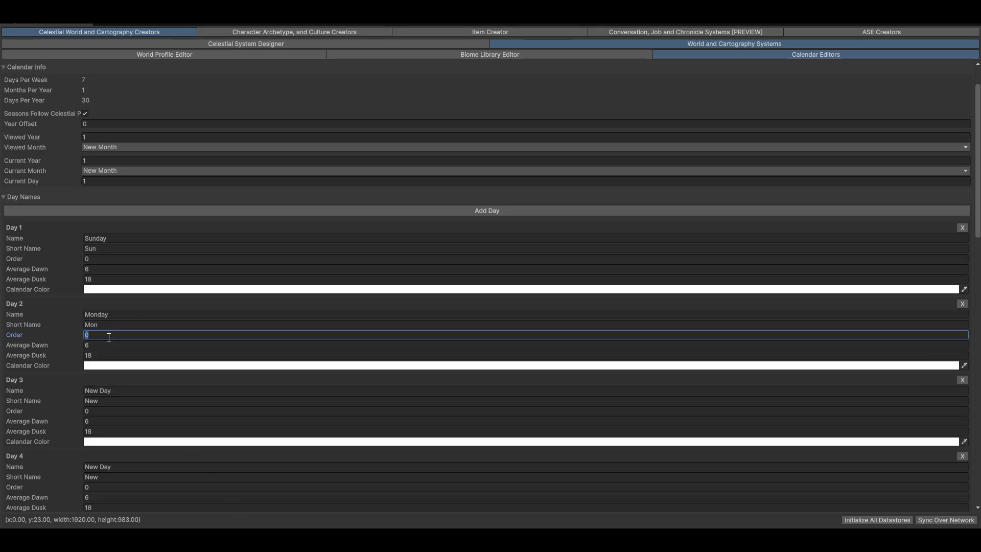
pyautogui.write('1')
pyautogui.click(103, 411)
pyautogui.write('2')
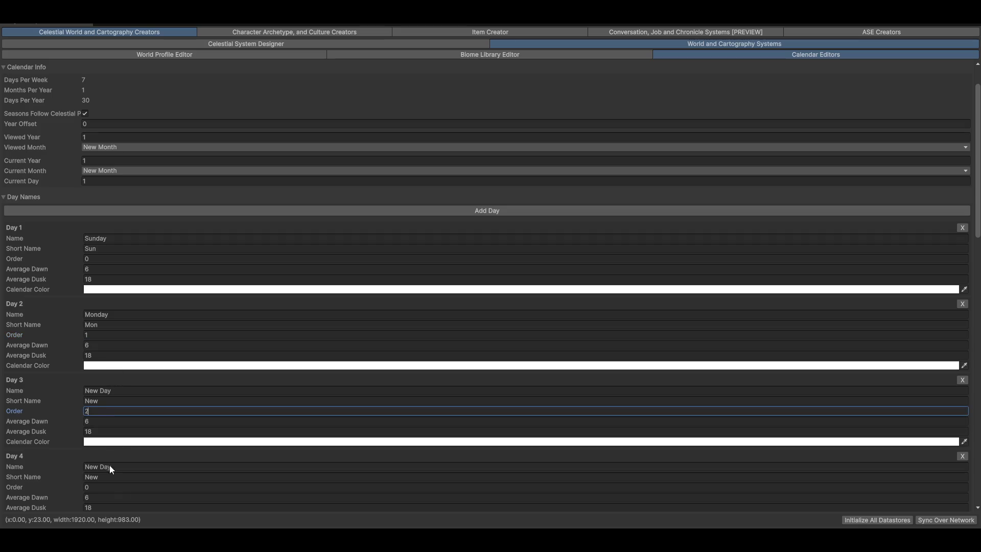
pyautogui.click(117, 487)
pyautogui.write('3')
pyautogui.scroll(-3, 135, 470)
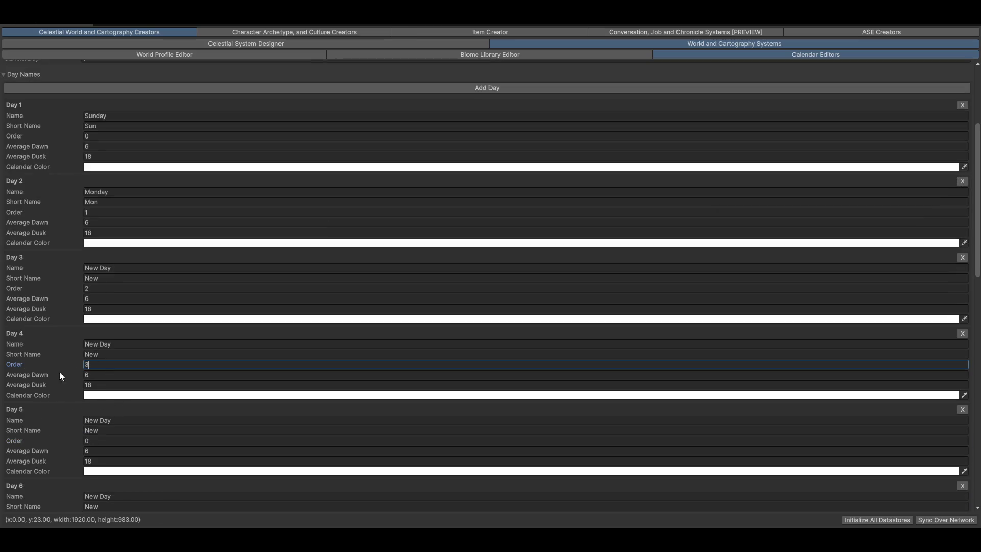
pyautogui.scroll(-15, 152, 439)
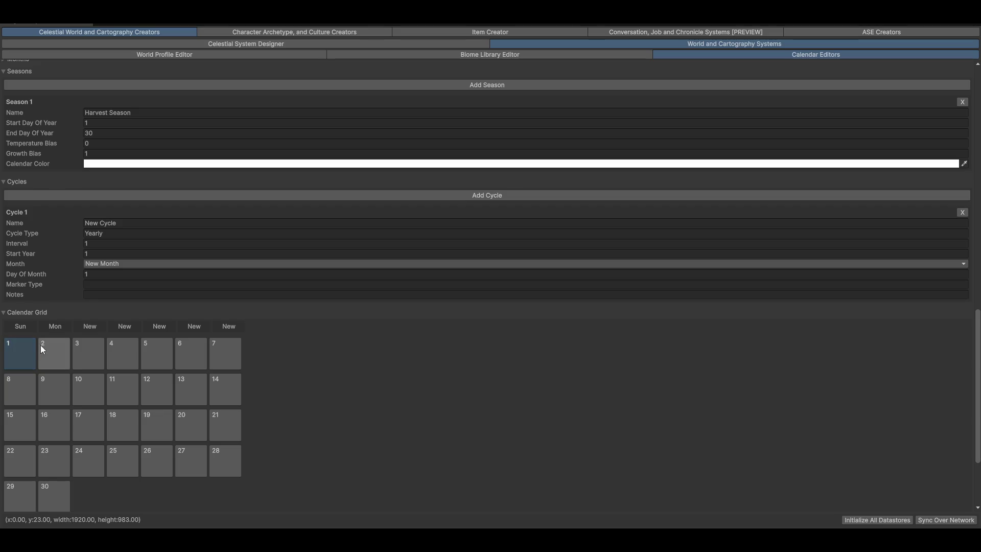
pyautogui.click(48, 350)
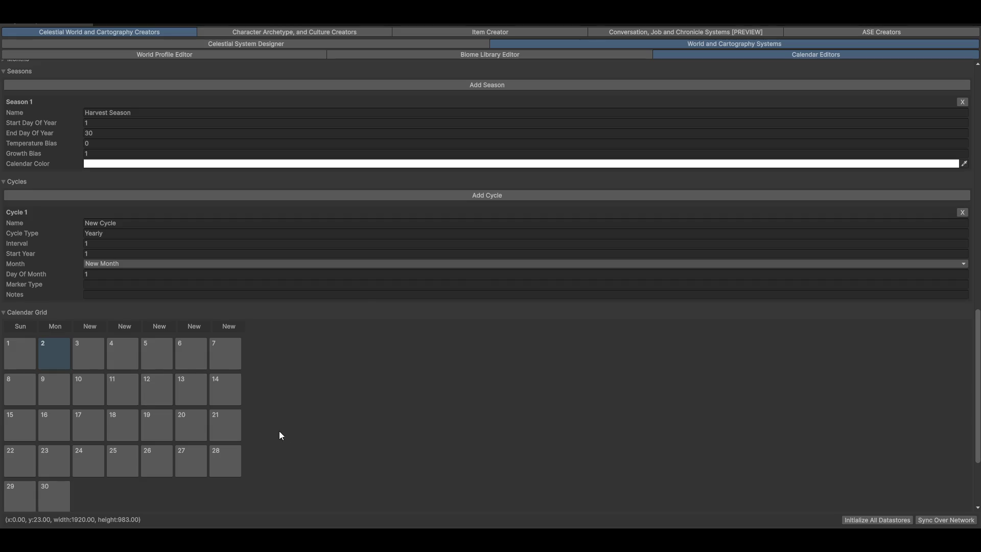
# - Re-expand the Months foldout, review the day entries, then switch to the Celestial System Designer
pyautogui.scroll(3, 469, 408)
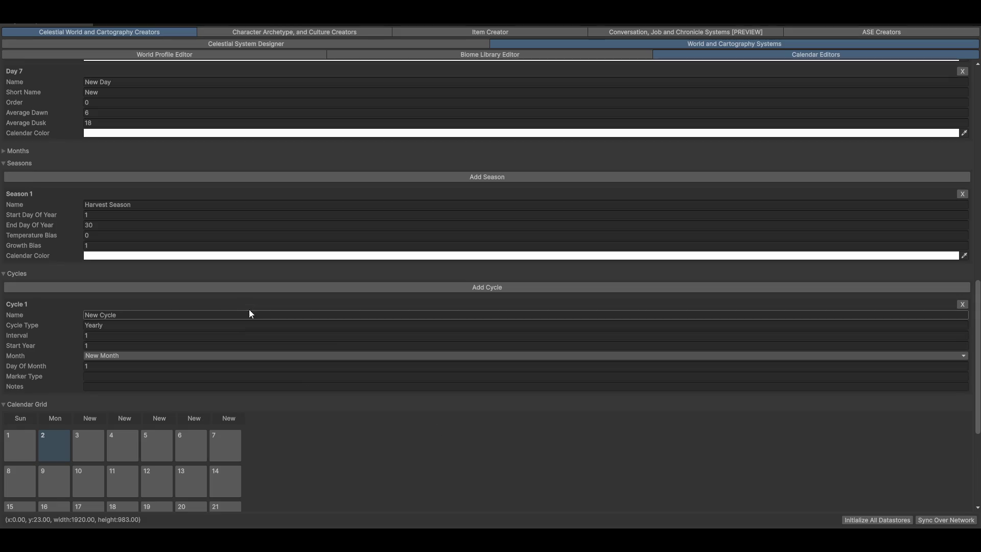
pyautogui.scroll(3, 194, 296)
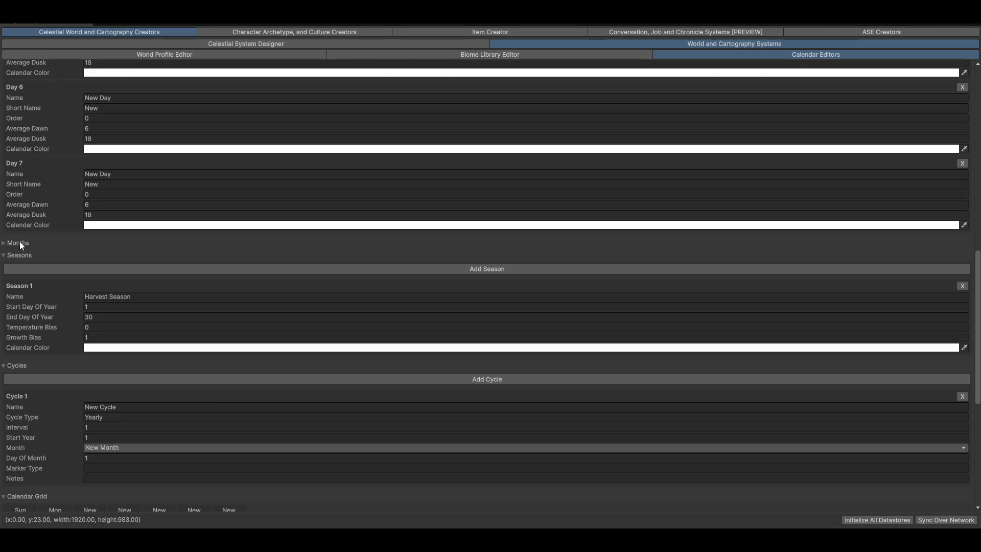
pyautogui.click(19, 243)
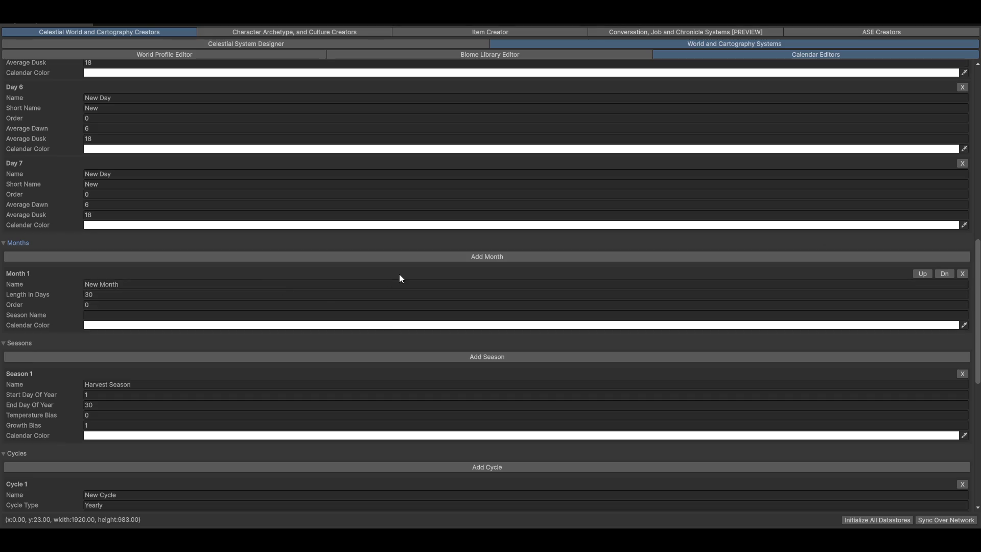
pyautogui.scroll(18, 388, 229)
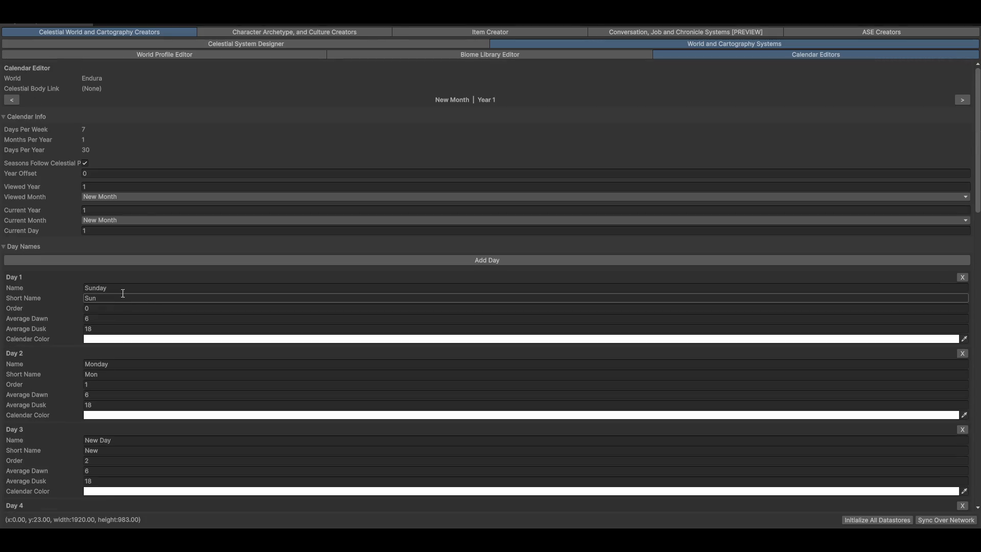
pyautogui.click(300, 100)
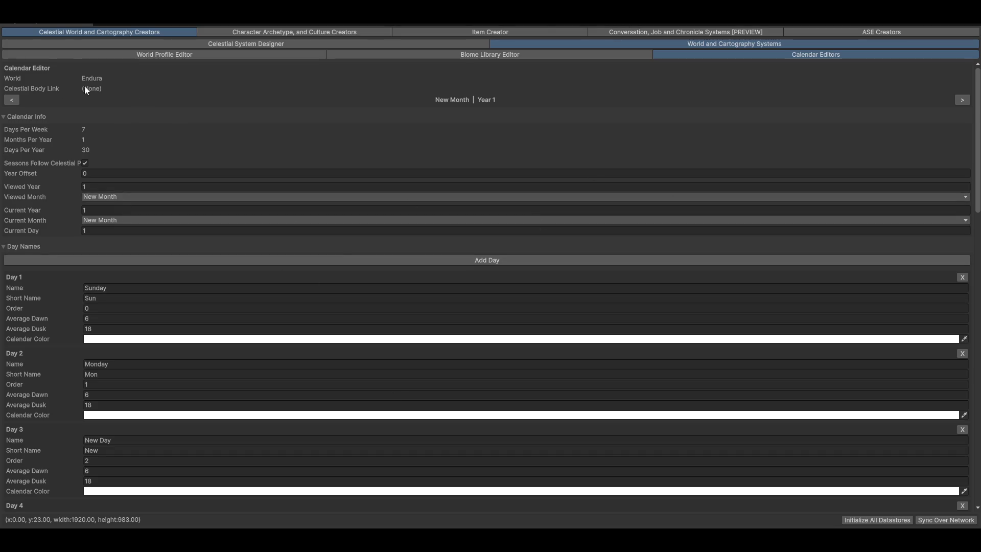
pyautogui.click(240, 45)
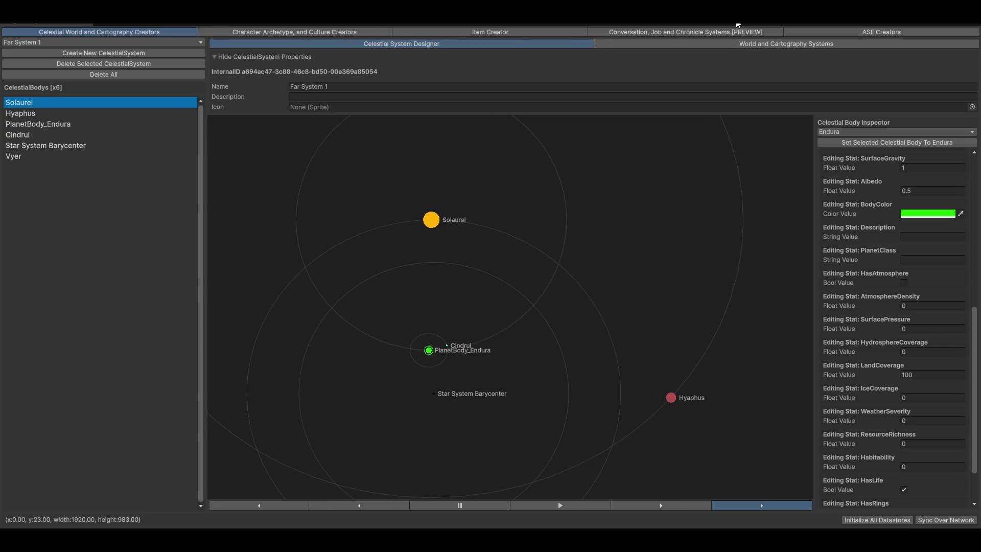
# - Cycle through the world, biome, profile and raw resource material tabs, then exit full screen
pyautogui.click(786, 44)
pyautogui.click(470, 55)
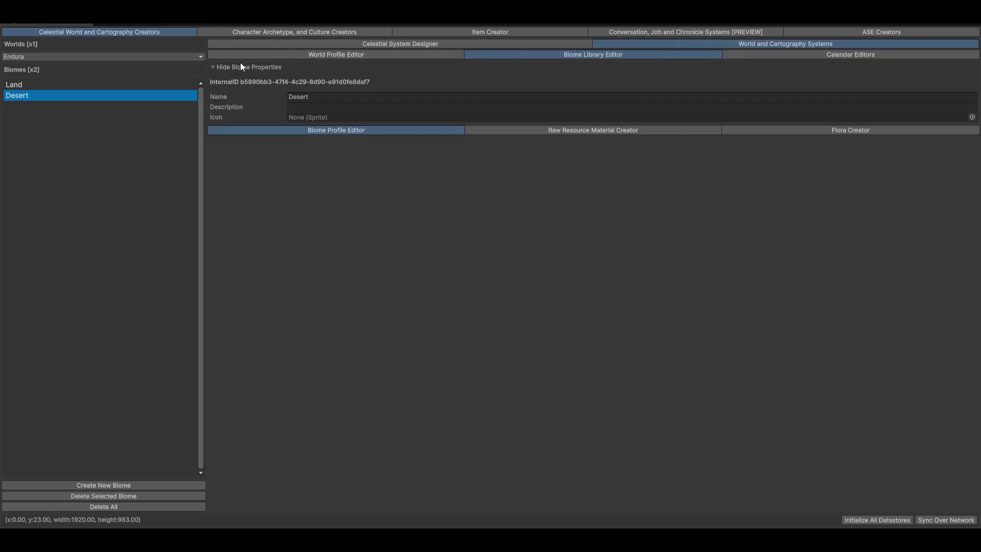
pyautogui.click(295, 54)
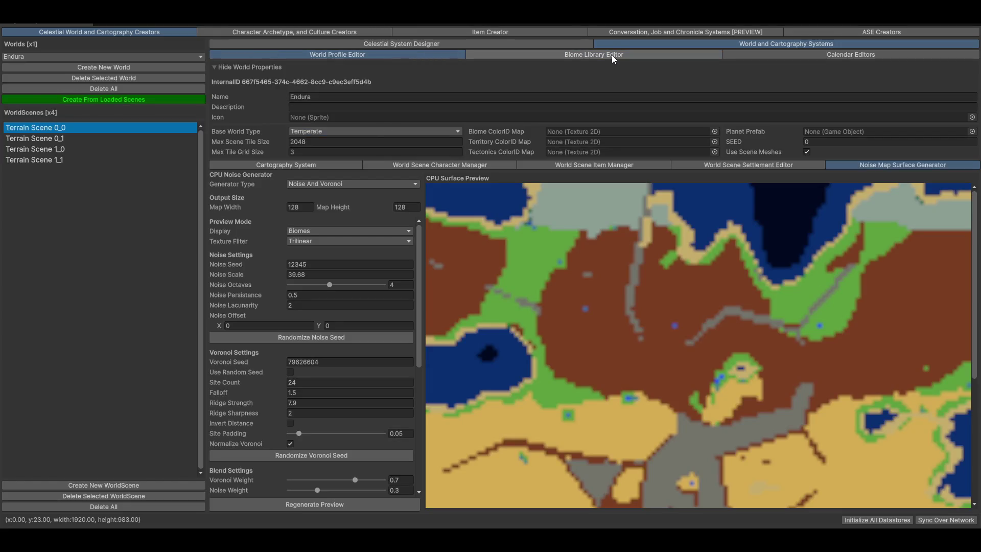
pyautogui.click(613, 55)
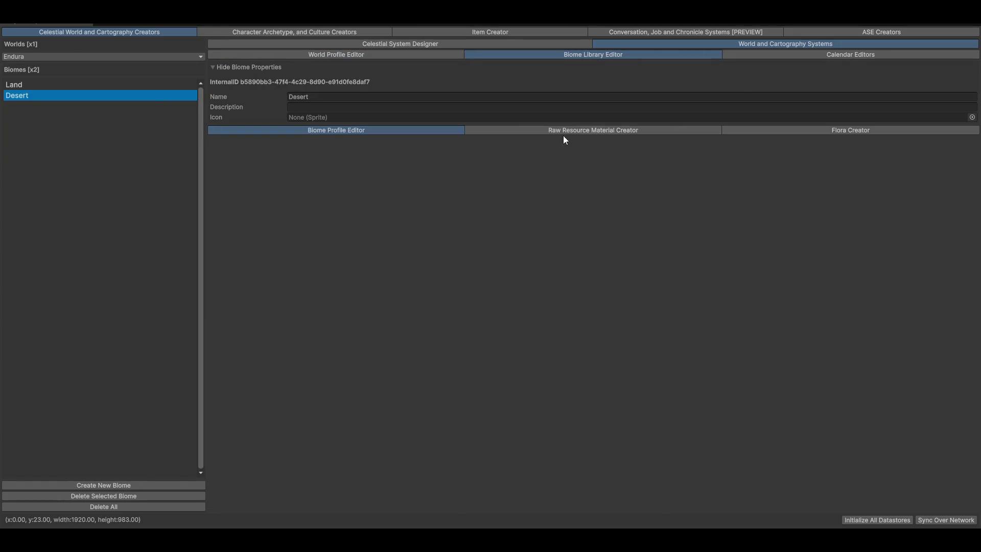
pyautogui.click(590, 132)
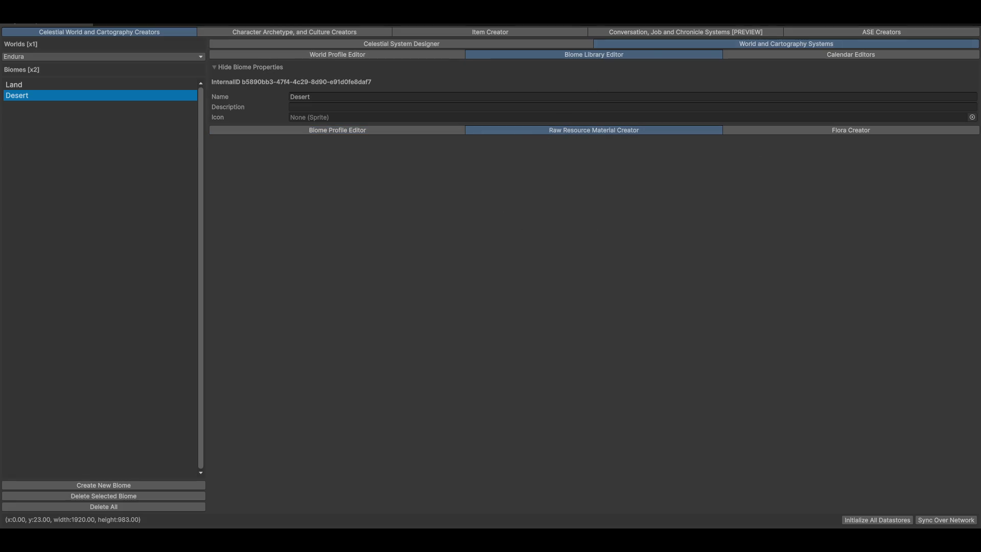
pyautogui.press('super+Down')
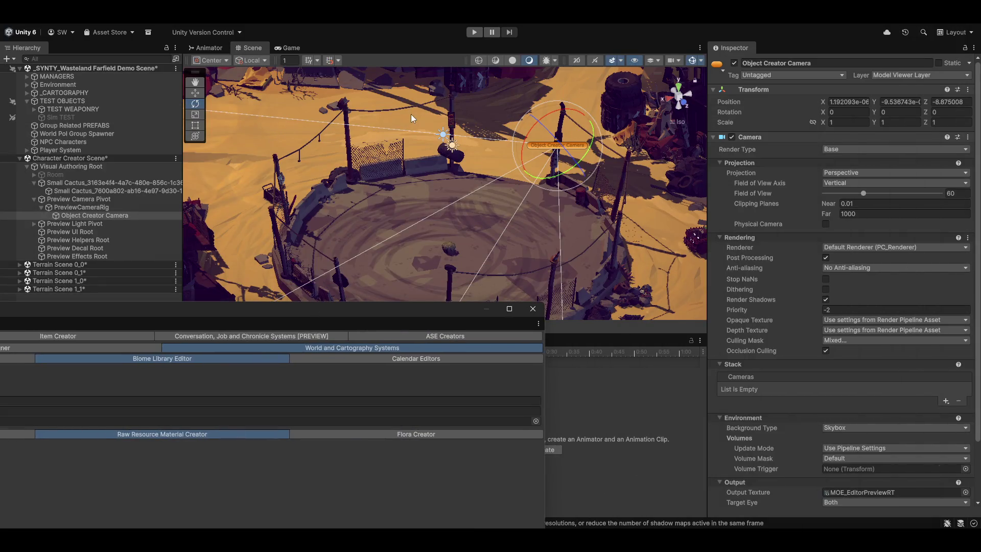